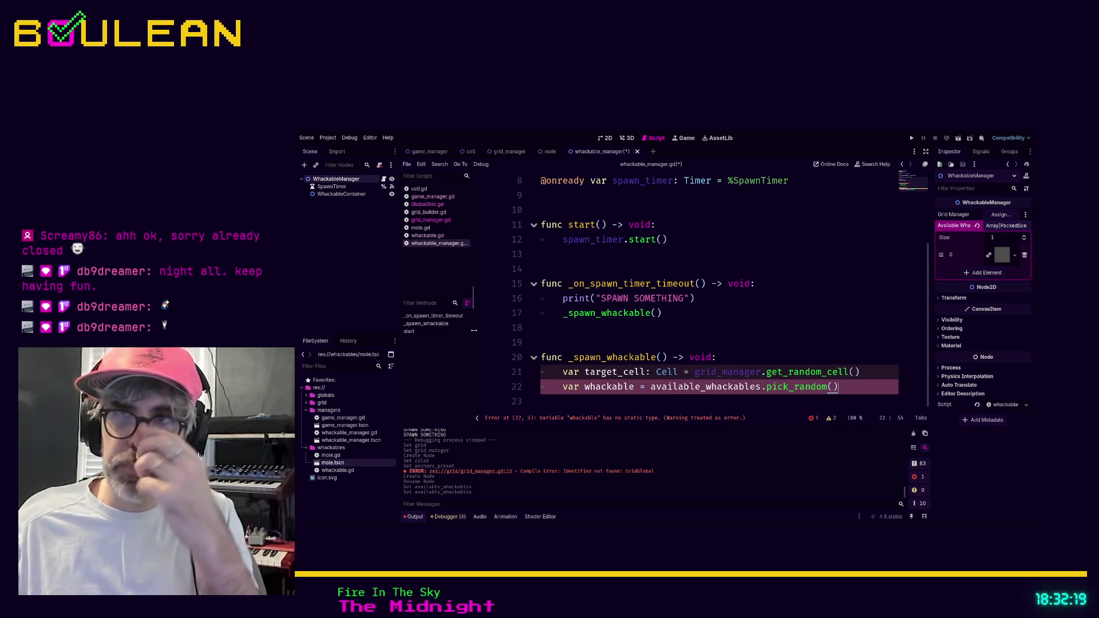
- Delete the print("SPAWN SOMETHING") line so the timeout function only calls _spawn_whackable
{"action": "key", "text": "Up"}
{"action": "key", "text": "Up"}
{"action": "key", "text": "Up"}
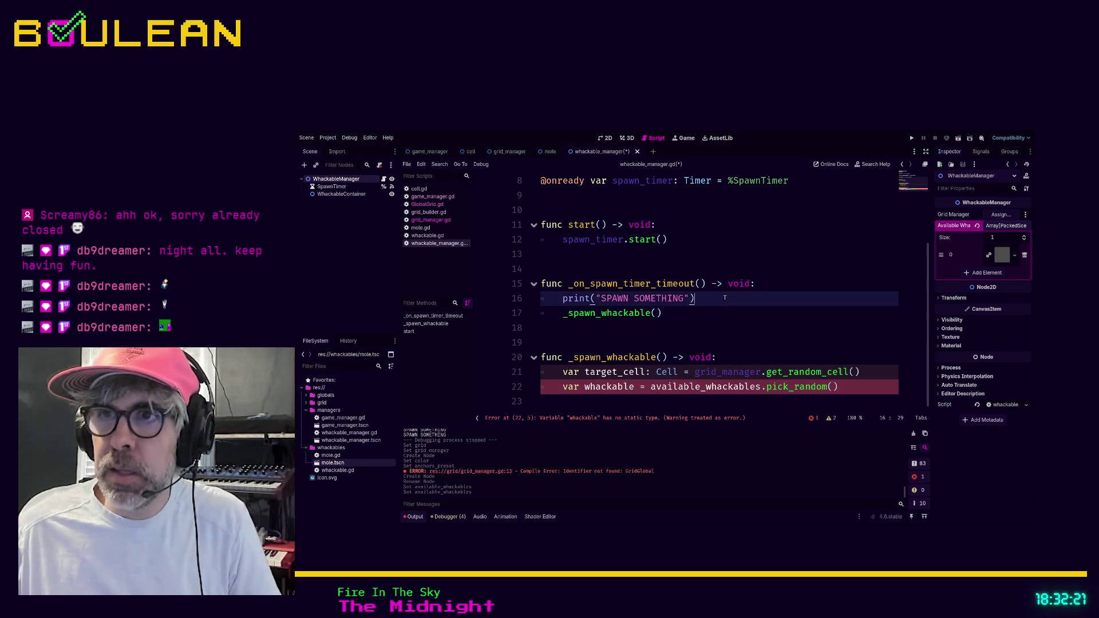
{"action": "key", "text": "shift+Home"}
{"action": "key", "text": "shift+Home"}
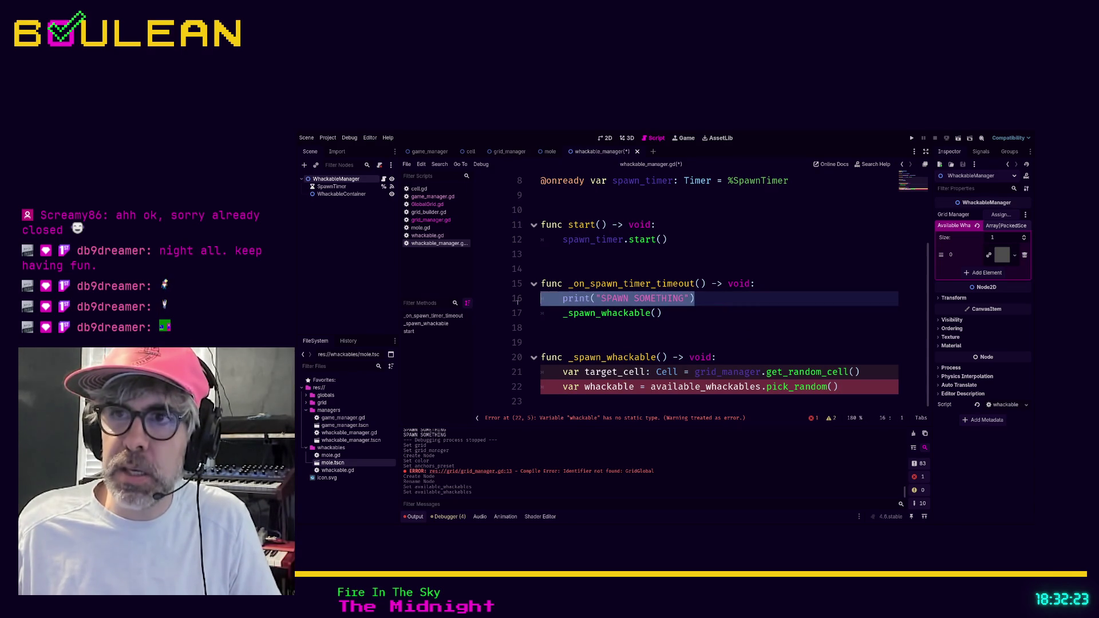
{"action": "key", "text": "BackSpace"}
{"action": "key", "text": "BackSpace"}
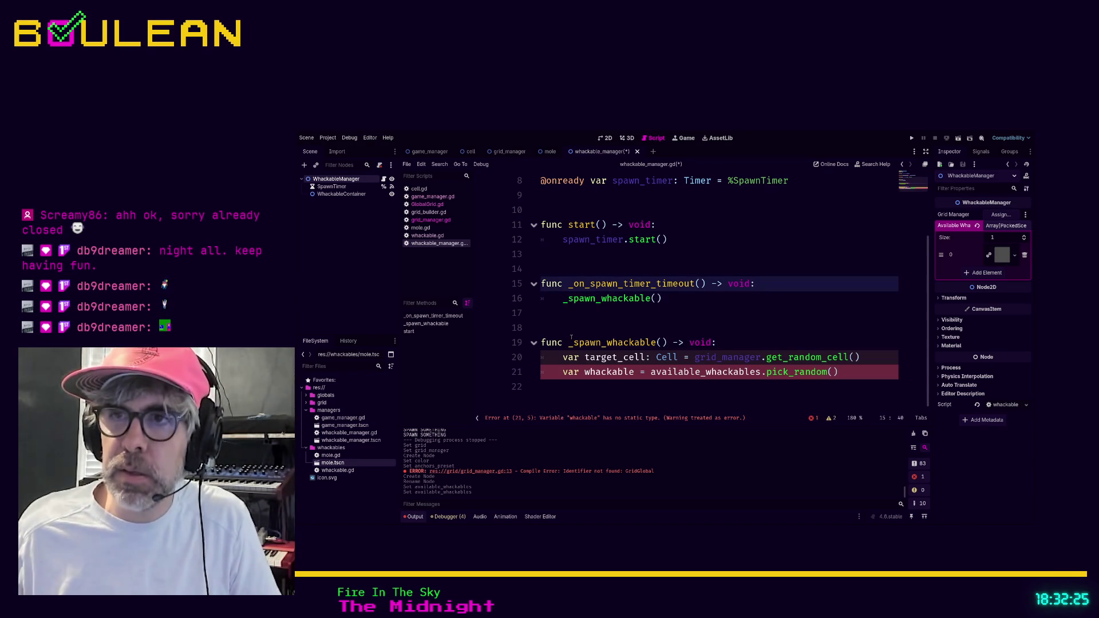
{"action": "left_click", "coordinate": [735, 342]}
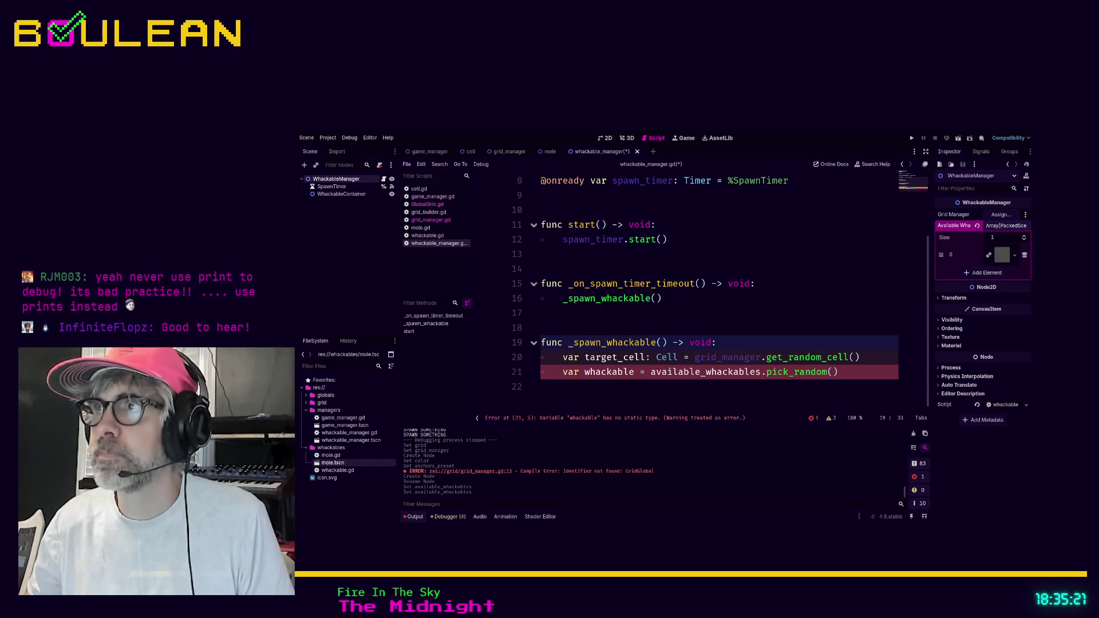
{"action": "left_click", "coordinate": [699, 386]}
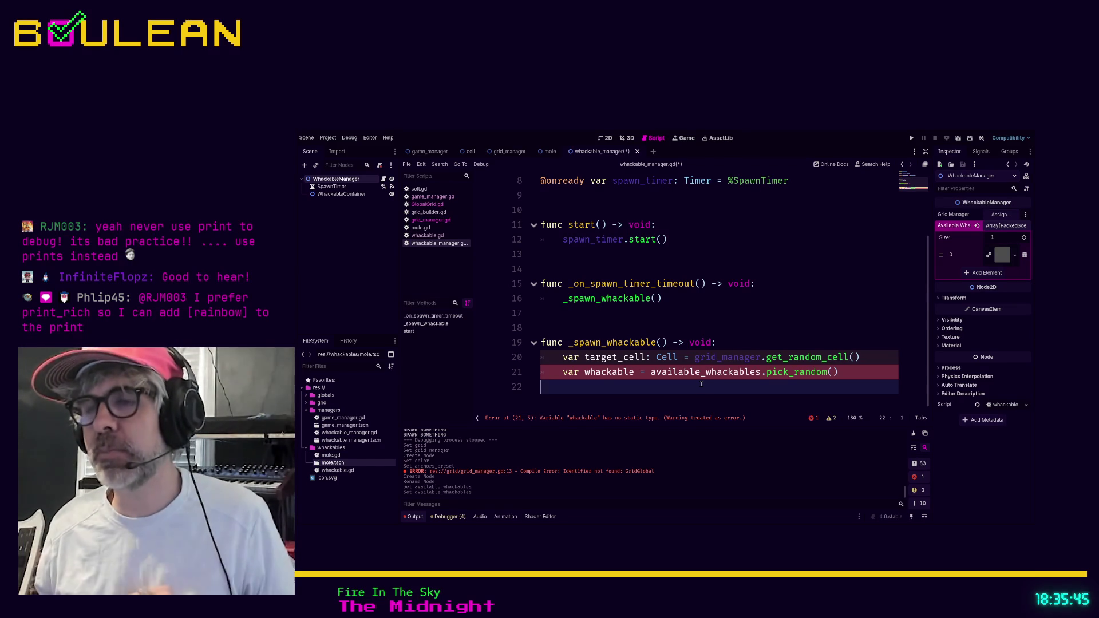
{"action": "scroll", "coordinate": [713, 372], "scroll_direction": "up", "scroll_amount": 1}
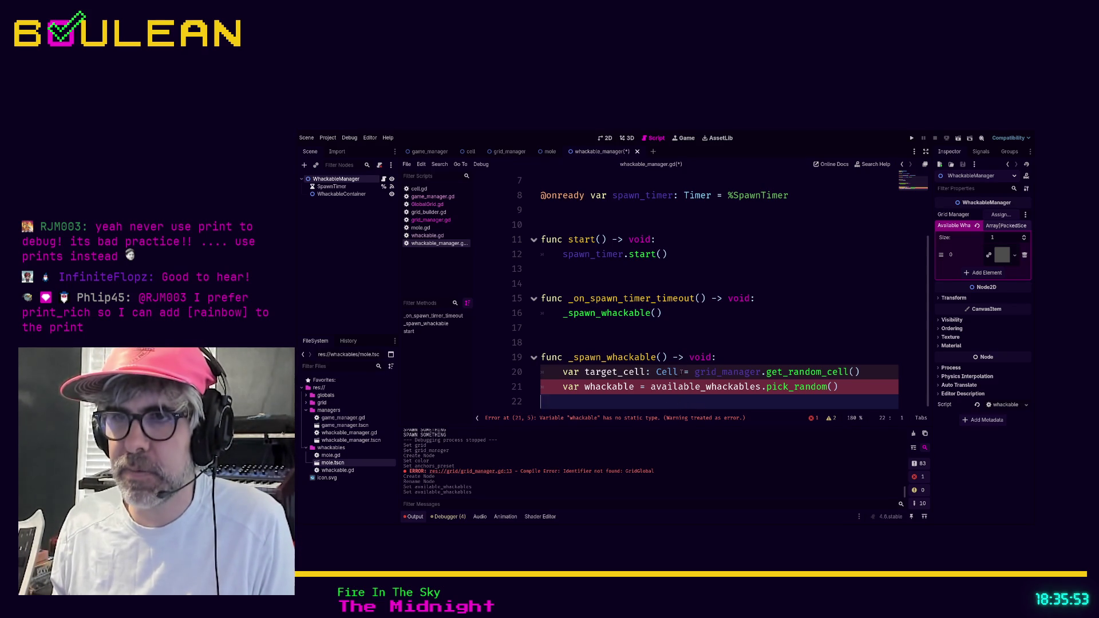
- Add the ': Whackable' type to the whackable variable on line 21, leaving a partial 'whackable' line below
{"action": "left_click", "coordinate": [634, 387]}
{"action": "type", "text": ": Whackable"}
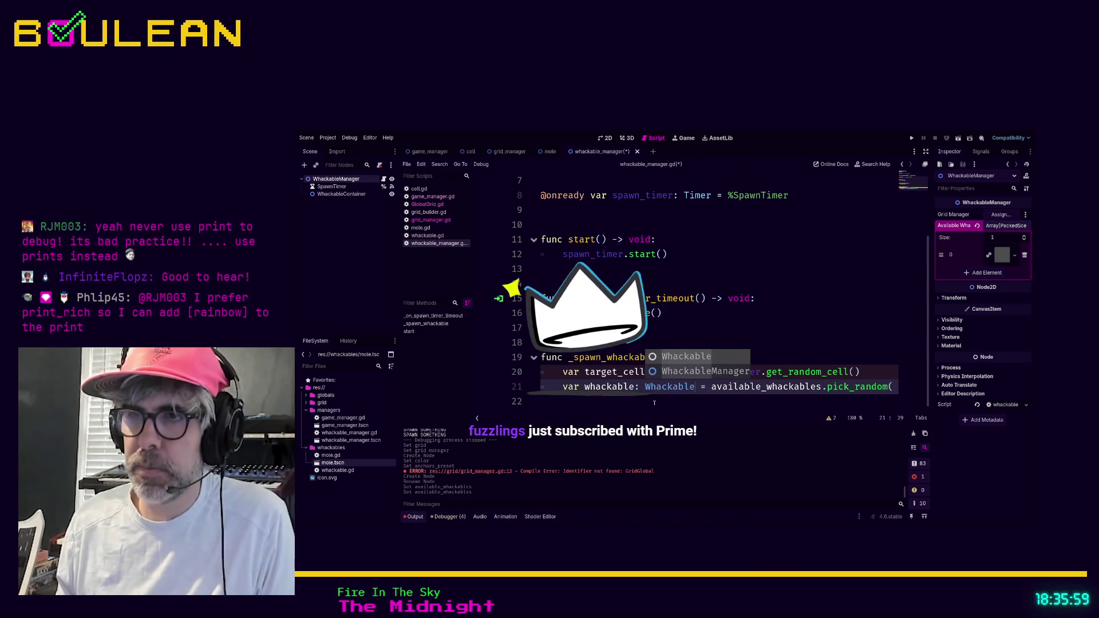
{"action": "left_click", "coordinate": [636, 403]}
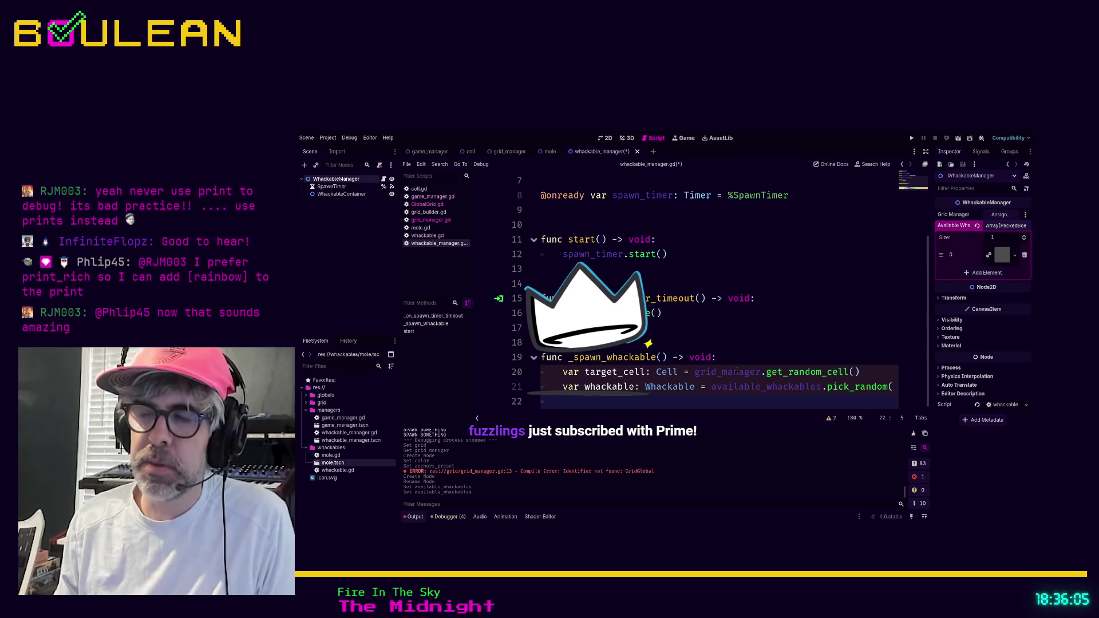
{"action": "type", "text": "whackabl"}
{"action": "key", "text": "BackSpace"}
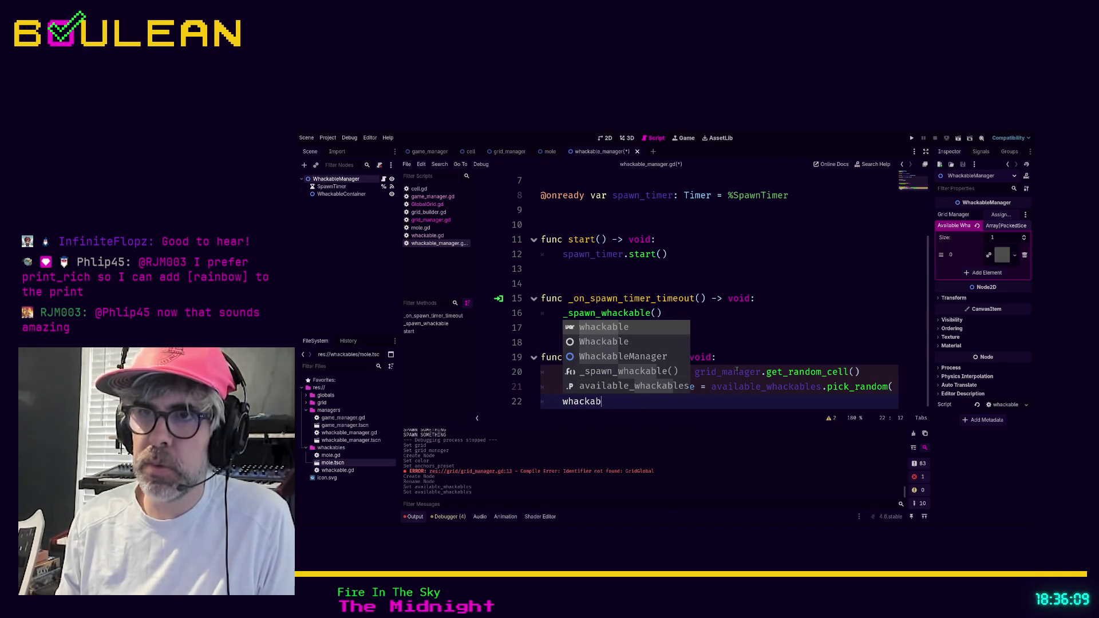
{"action": "type", "text": "le."}
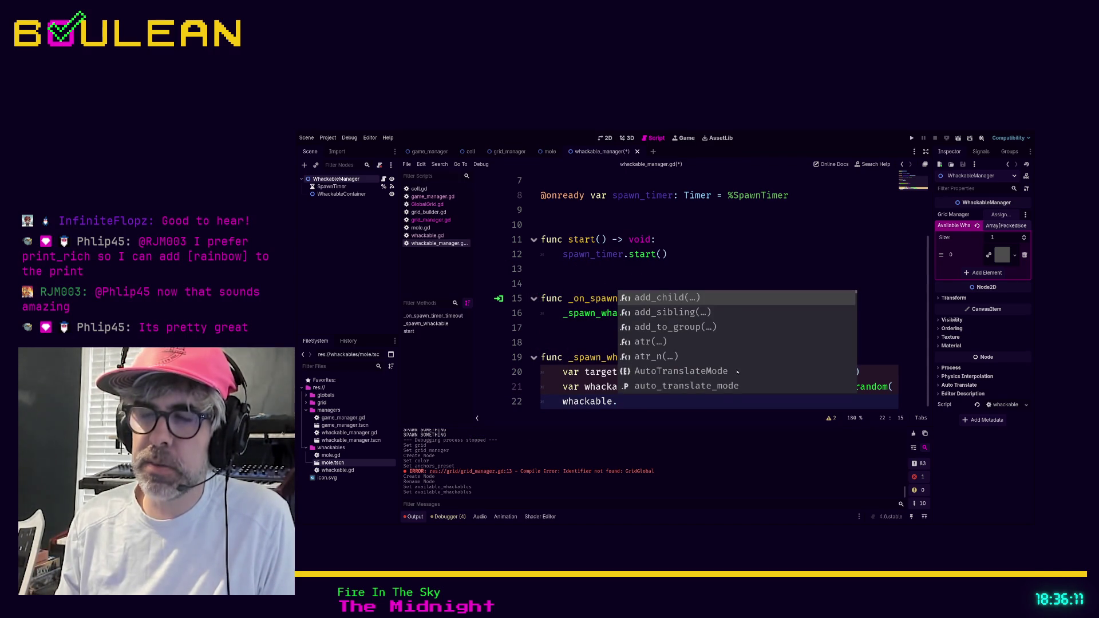
{"action": "type", "text": "glo"}
{"action": "key", "text": "Escape"}
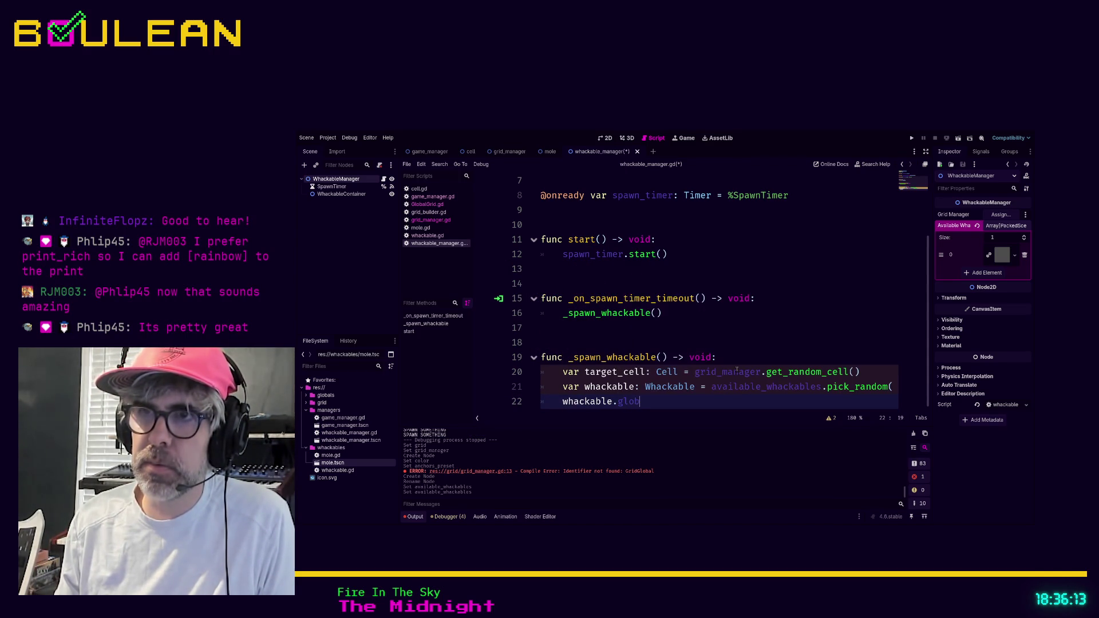
{"action": "key", "text": "BackSpace"}
{"action": "key", "text": "BackSpace"}
{"action": "key", "text": "BackSpace"}
{"action": "type", "text": "po"}
{"action": "key", "text": "BackSpace"}
{"action": "key", "text": "BackSpace"}
{"action": "key", "text": "BackSpace"}
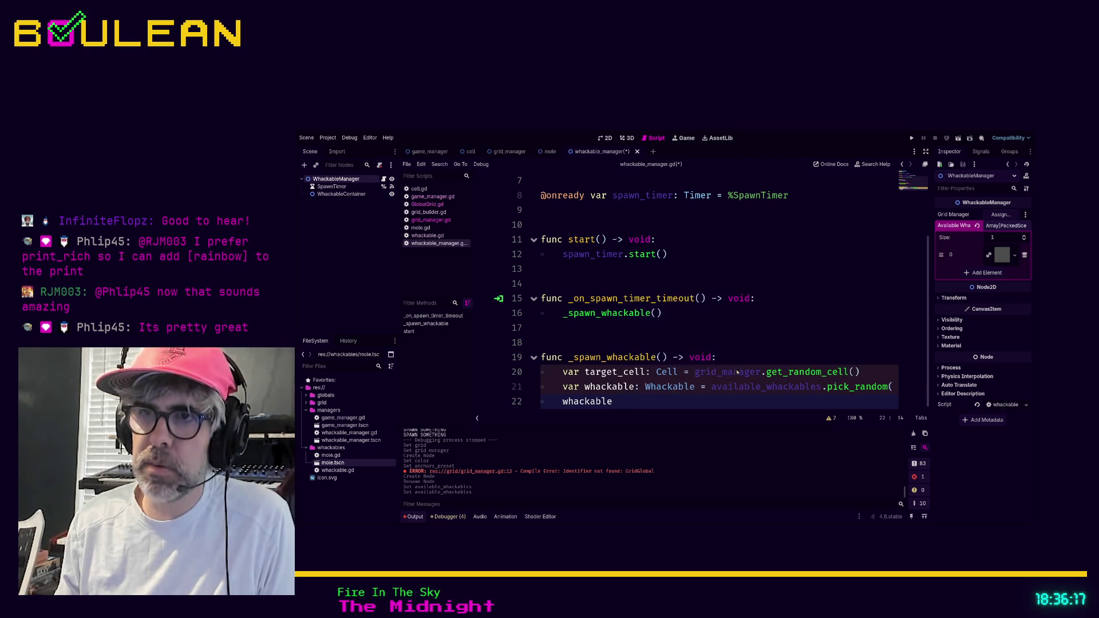
- In whackable.gd, change 'extends Node' to 'extends Node2D' and save
{"action": "left_click", "coordinate": [671, 387], "text": "ctrl"}
{"action": "left_click", "coordinate": [628, 198]}
{"action": "type", "text": "2D"}
{"action": "left_click", "coordinate": [545, 311]}
{"action": "key", "text": "ctrl+s"}
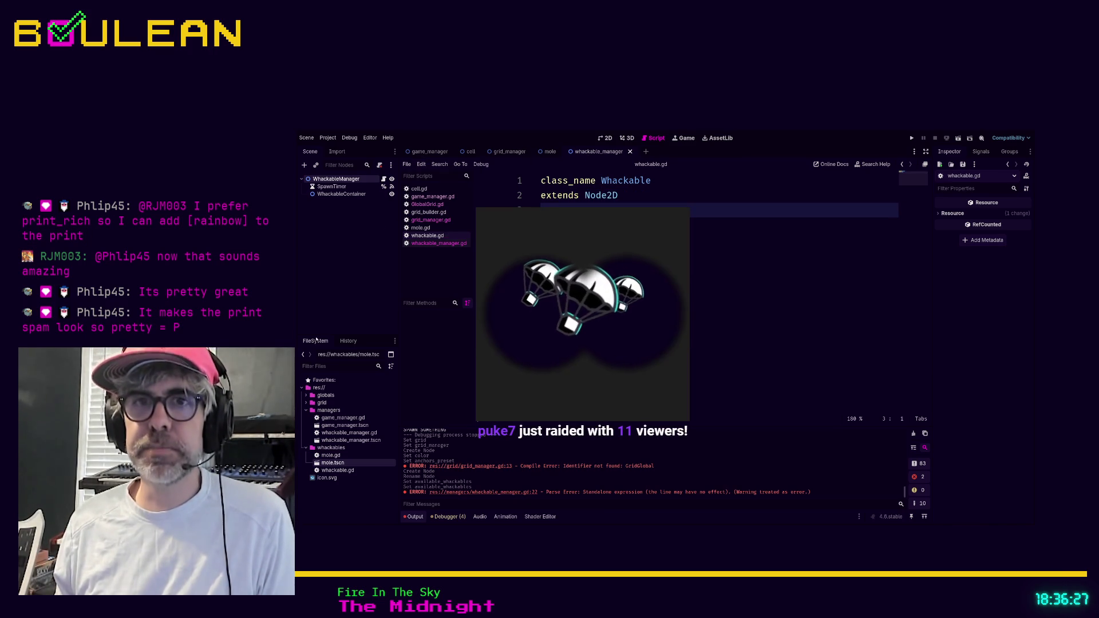
- Switch from whackable.gd to grid_manager.gd to view get_random_cell
{"action": "left_click", "coordinate": [346, 469]}
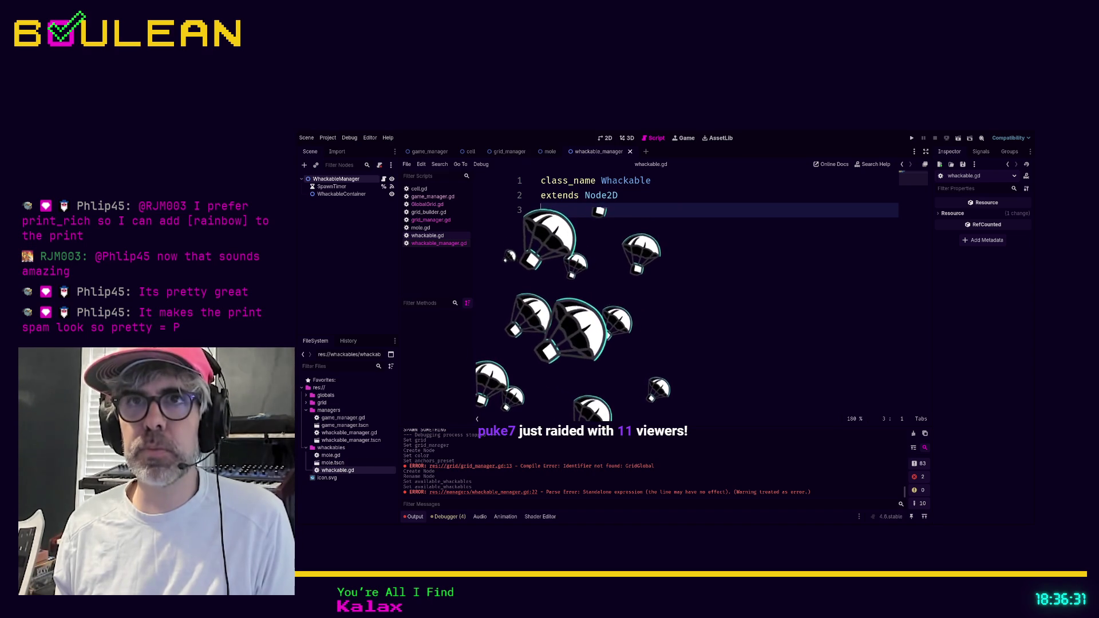
{"action": "left_click", "coordinate": [424, 228]}
{"action": "left_click", "coordinate": [445, 221]}
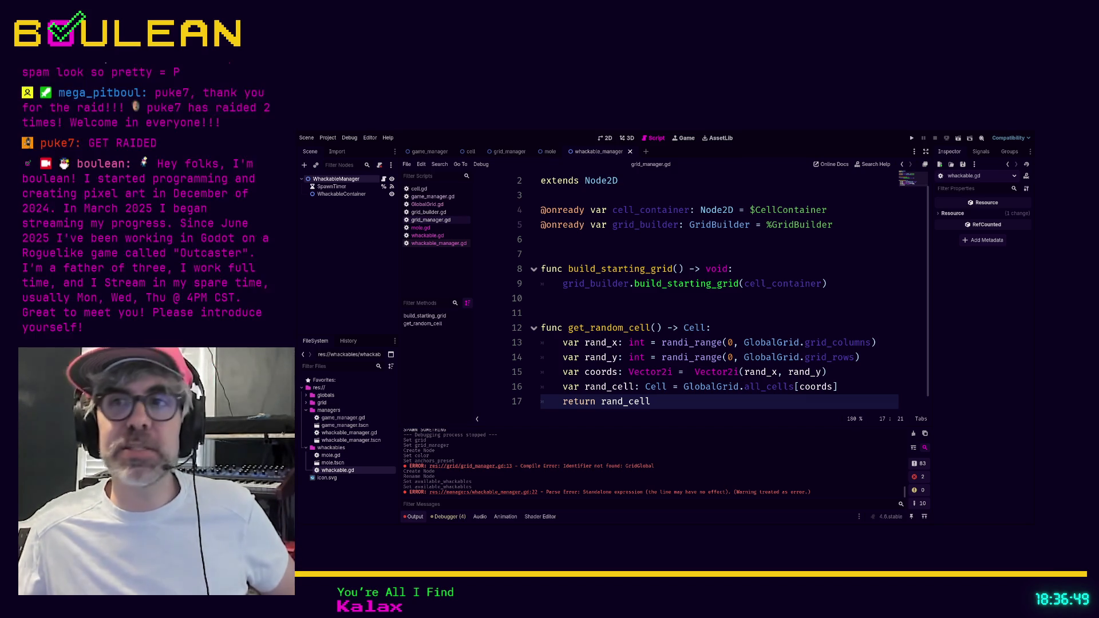
- Insert print("😈😈😈😈") as the first line of get_random_cell
{"action": "left_click", "coordinate": [737, 325]}
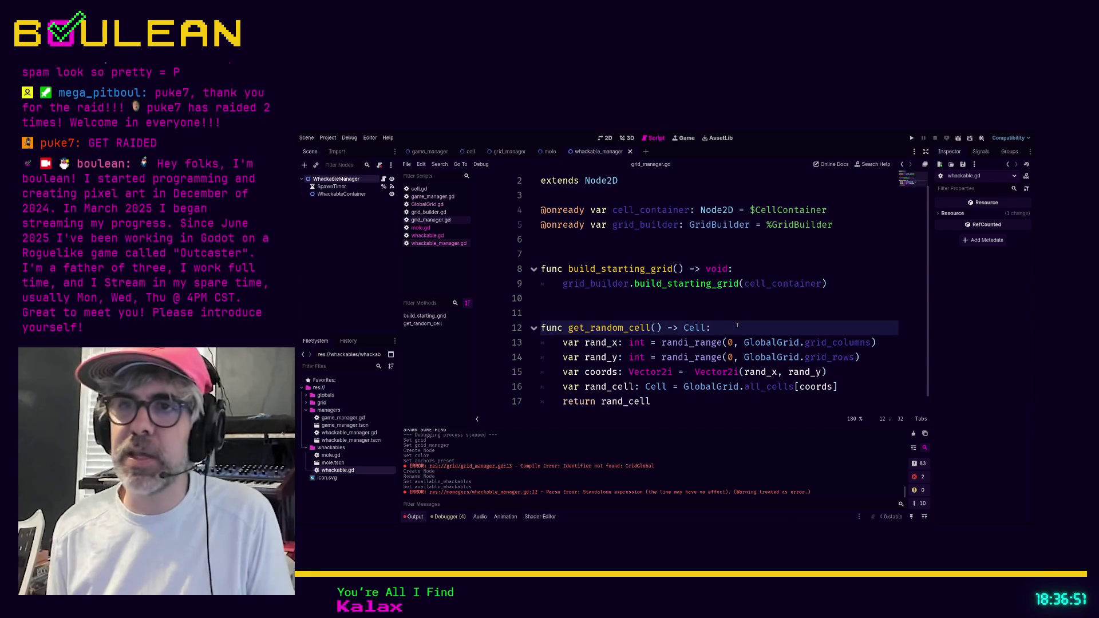
{"action": "key", "text": "Return"}
{"action": "type", "text": "print"}
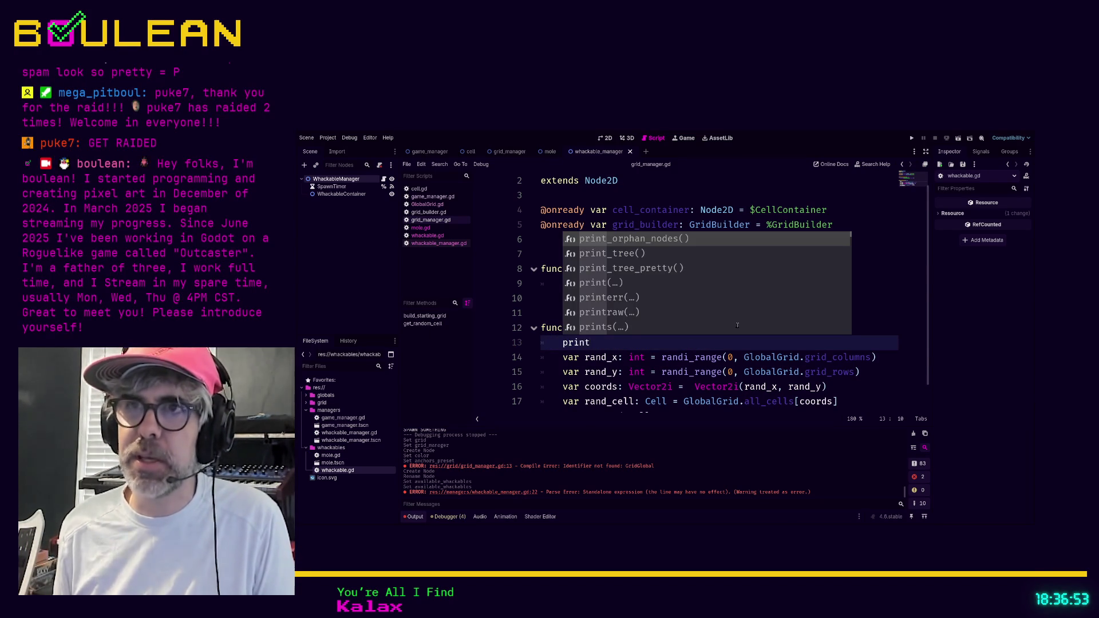
{"action": "type", "text": "(\""}
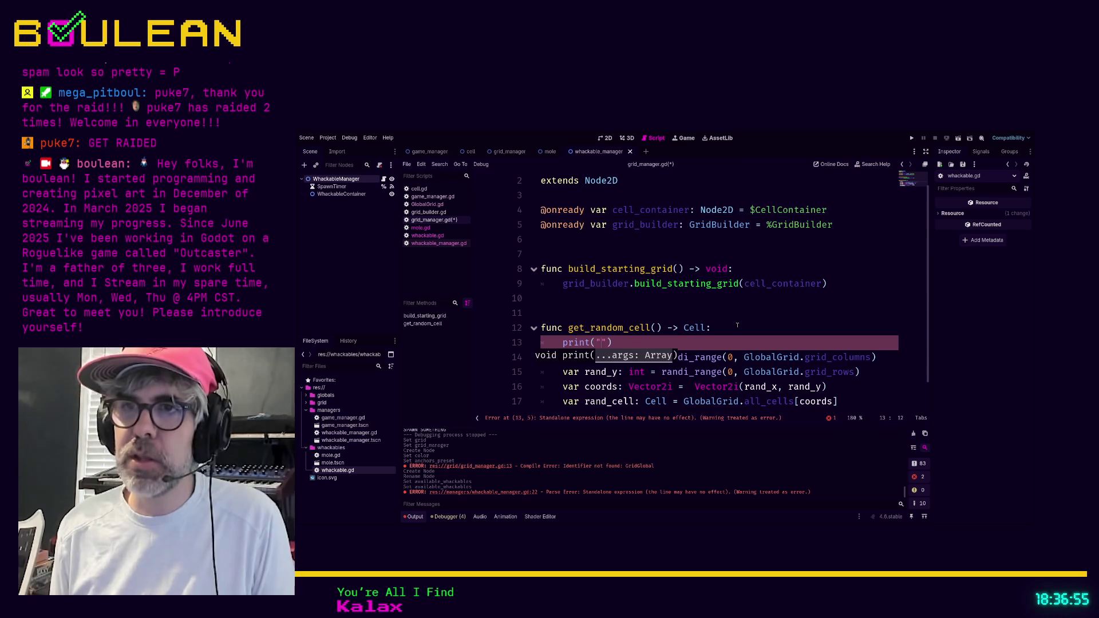
{"action": "key", "text": "Escape"}
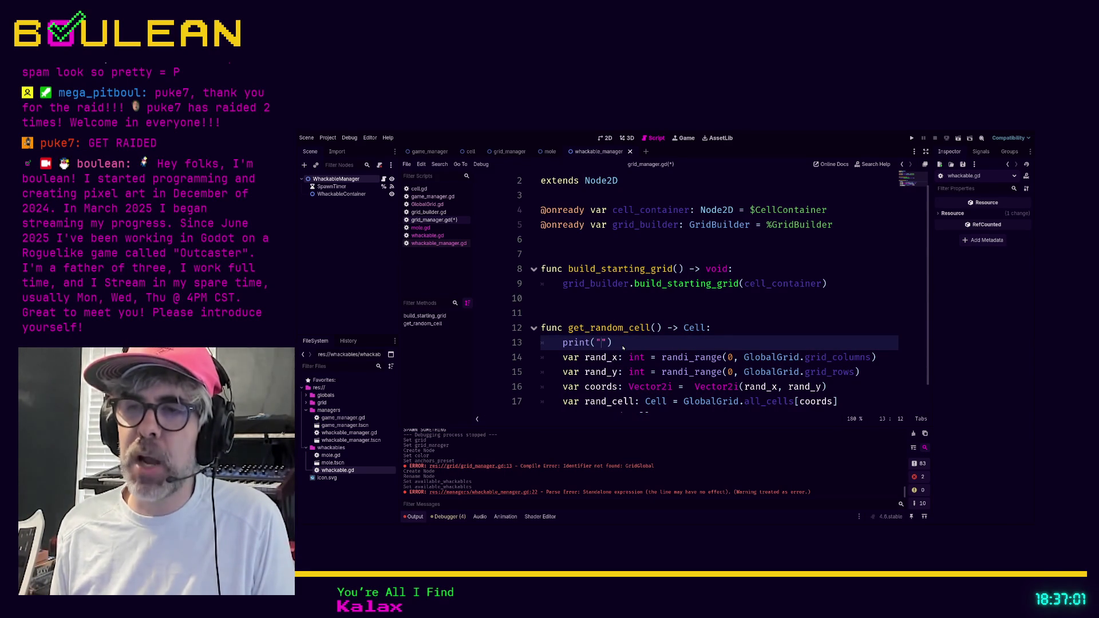
{"action": "type", "text": "😈😈😈😈"}
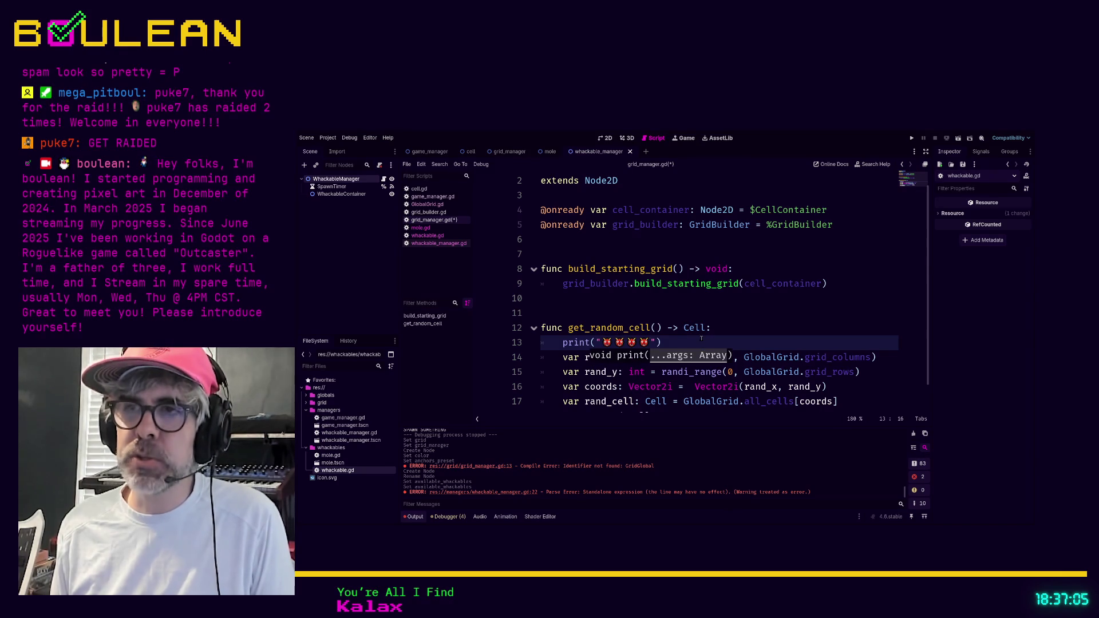
{"action": "left_click", "coordinate": [698, 340]}
{"action": "key", "text": "Left"}
{"action": "key", "text": "Left"}
{"action": "key", "text": "shift+Left"}
{"action": "key", "text": "shift+Left"}
{"action": "key", "text": "shift+Left"}
{"action": "key", "text": "Left"}
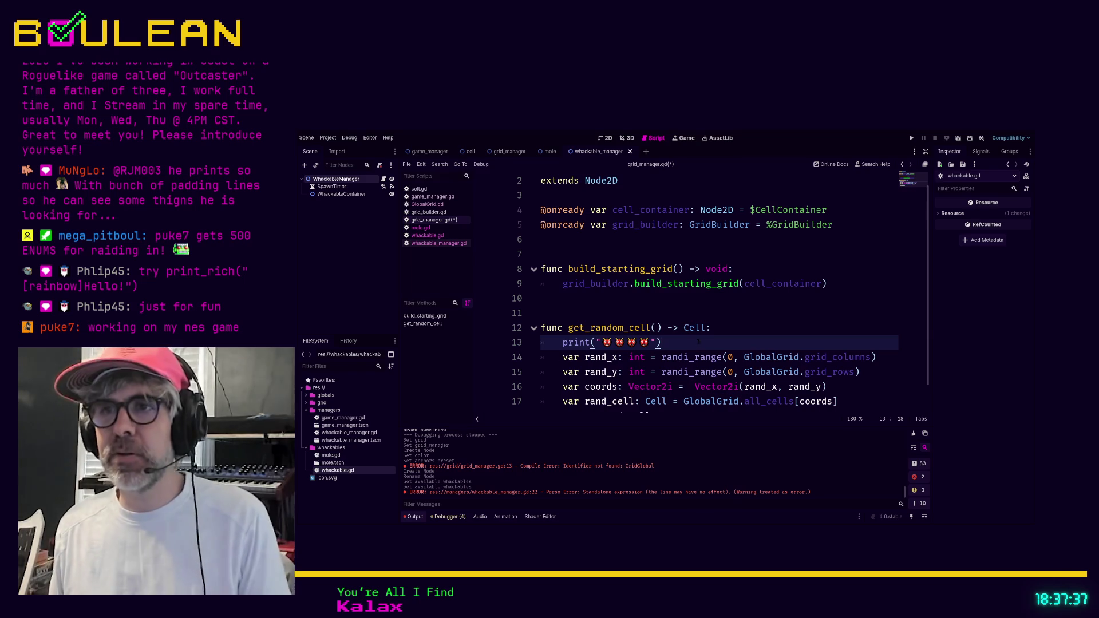
- Add print_rich("[rainbow]Hello world!") below the emoji print, save grid_manager.gd, and run the project
{"action": "key", "text": "Return"}
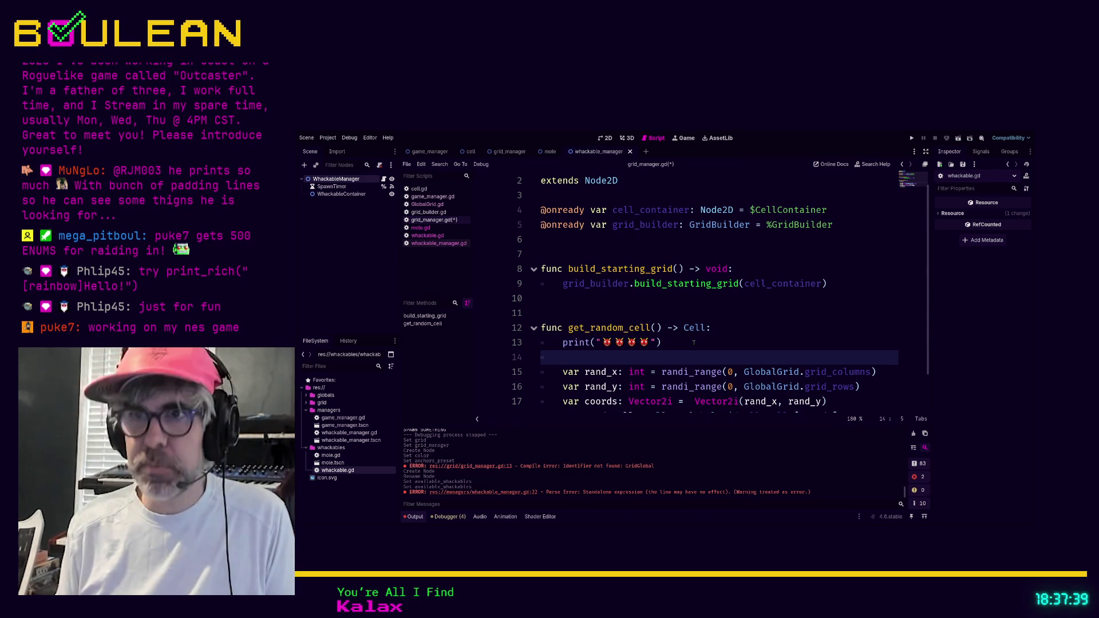
{"action": "type", "text": "print_r"}
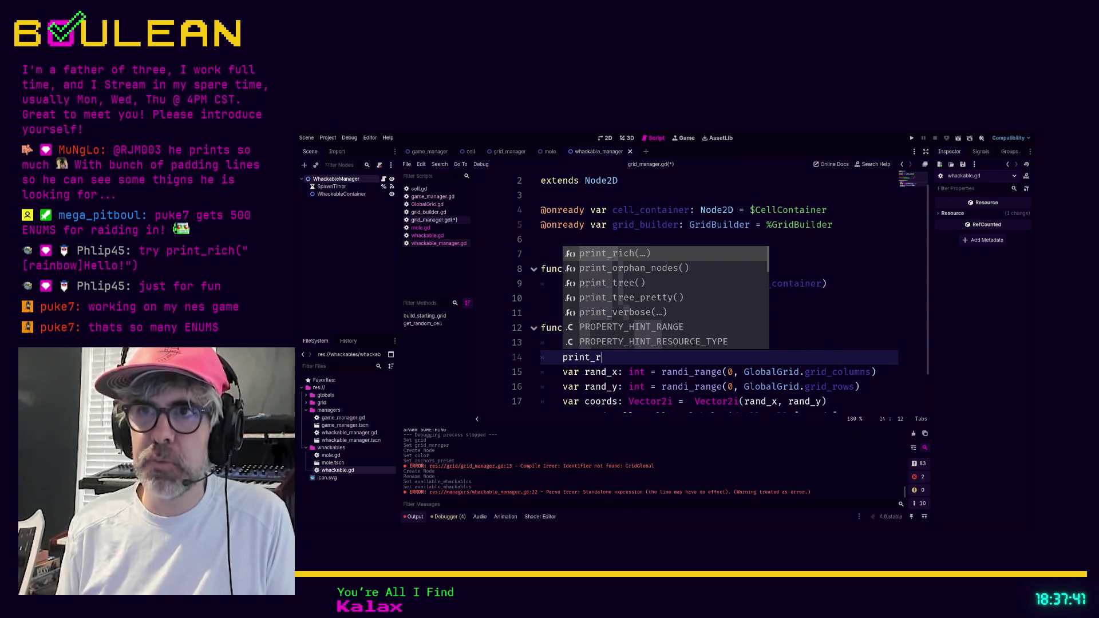
{"action": "key", "text": "Return"}
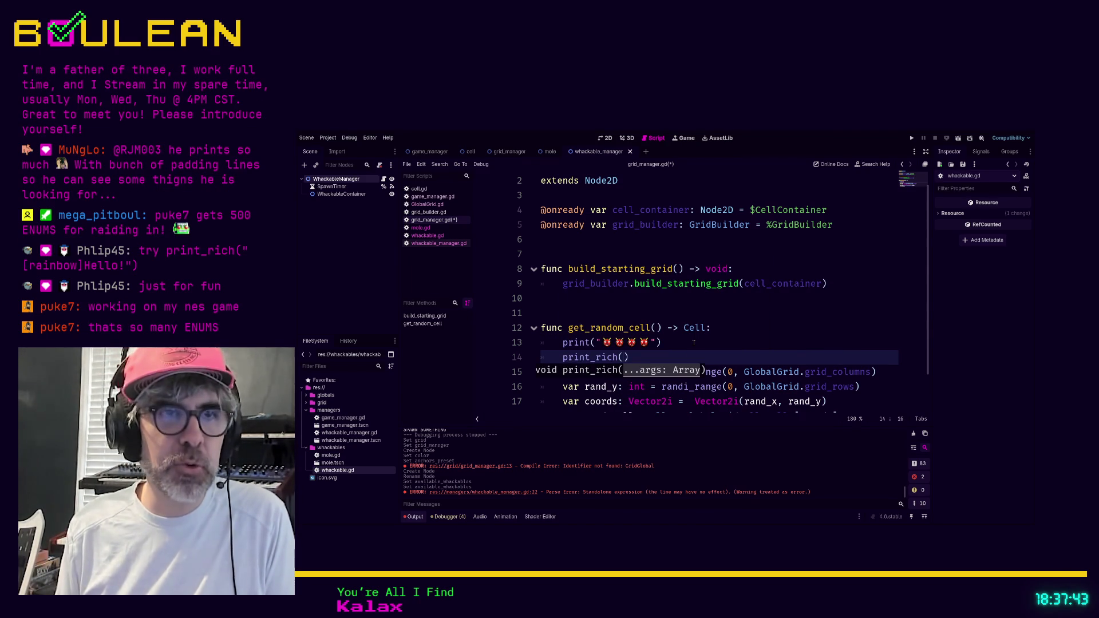
{"action": "type", "text": "\""}
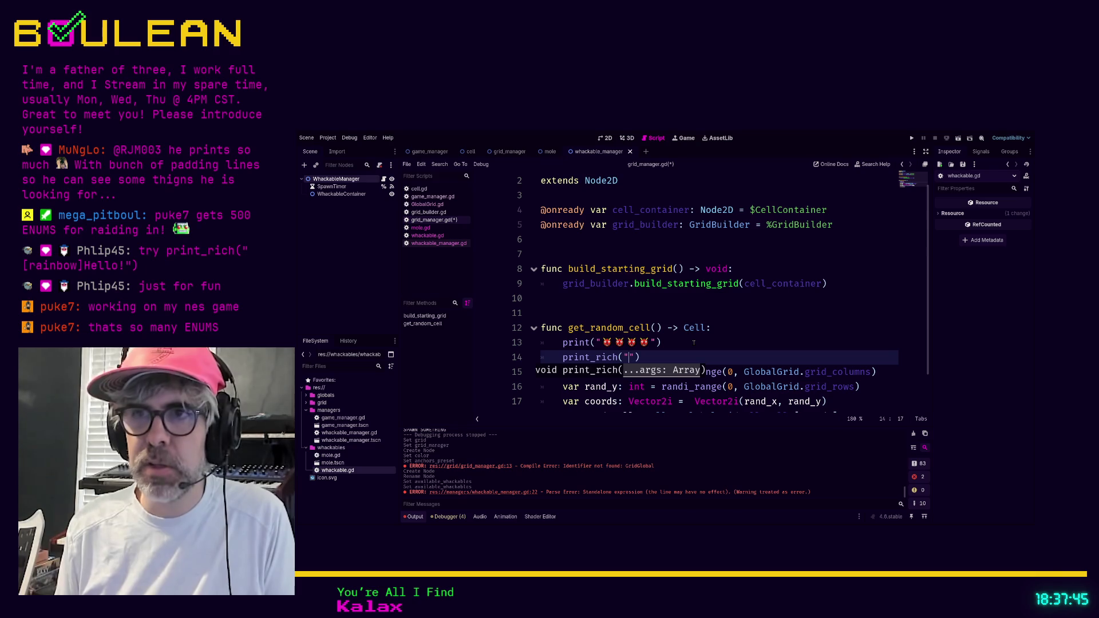
{"action": "type", "text": "[rin"}
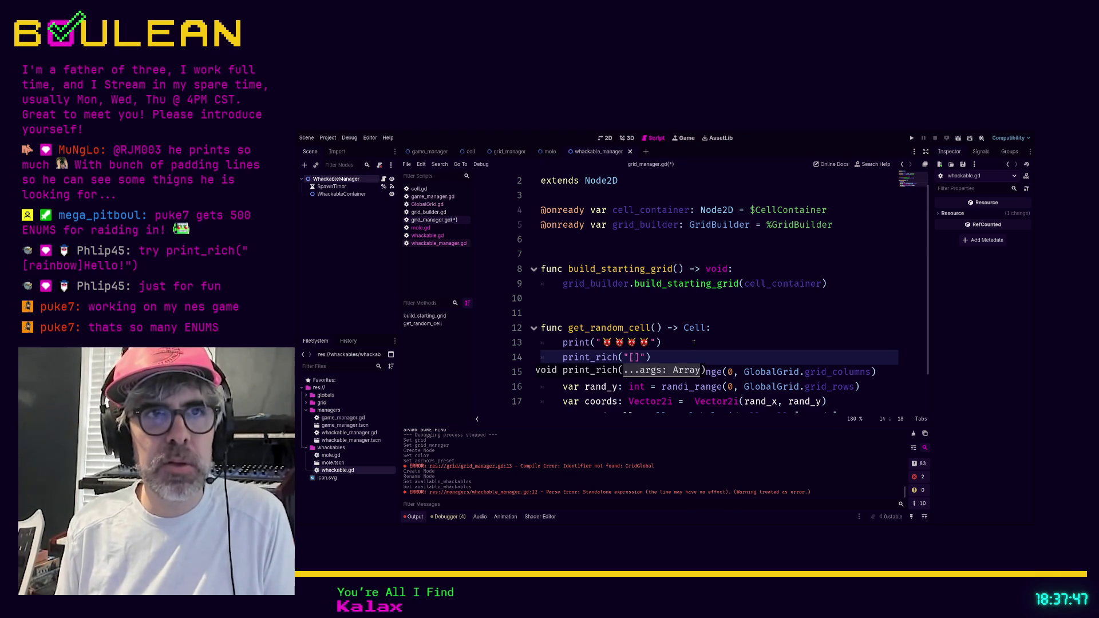
{"action": "key", "text": "BackSpace"}
{"action": "key", "text": "BackSpace"}
{"action": "type", "text": "ainbow"}
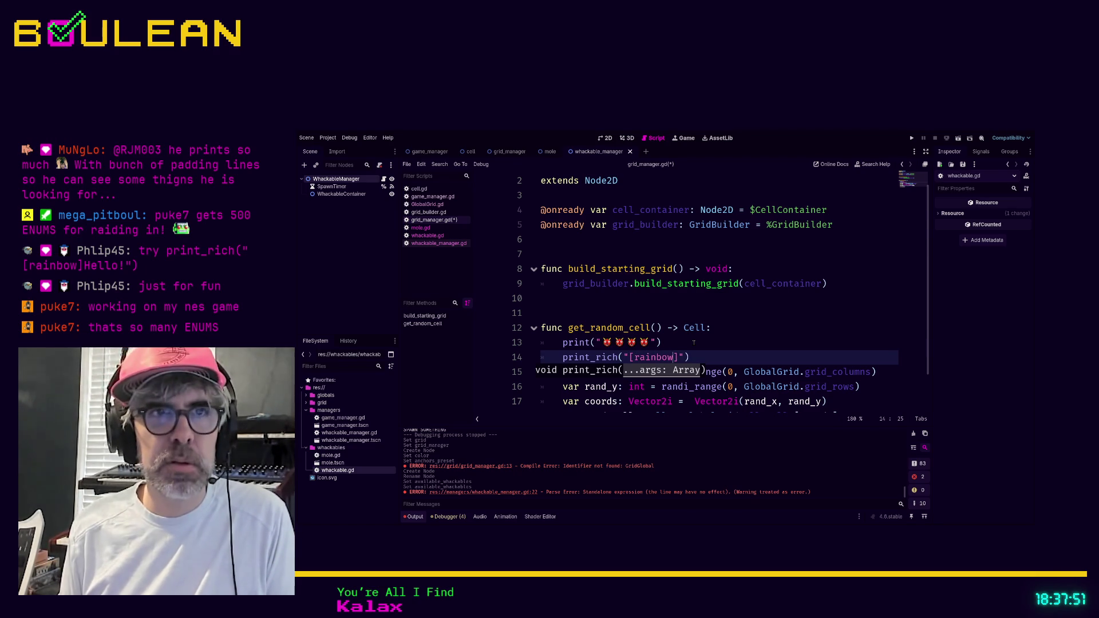
{"action": "type", "text": "]Hello world!"}
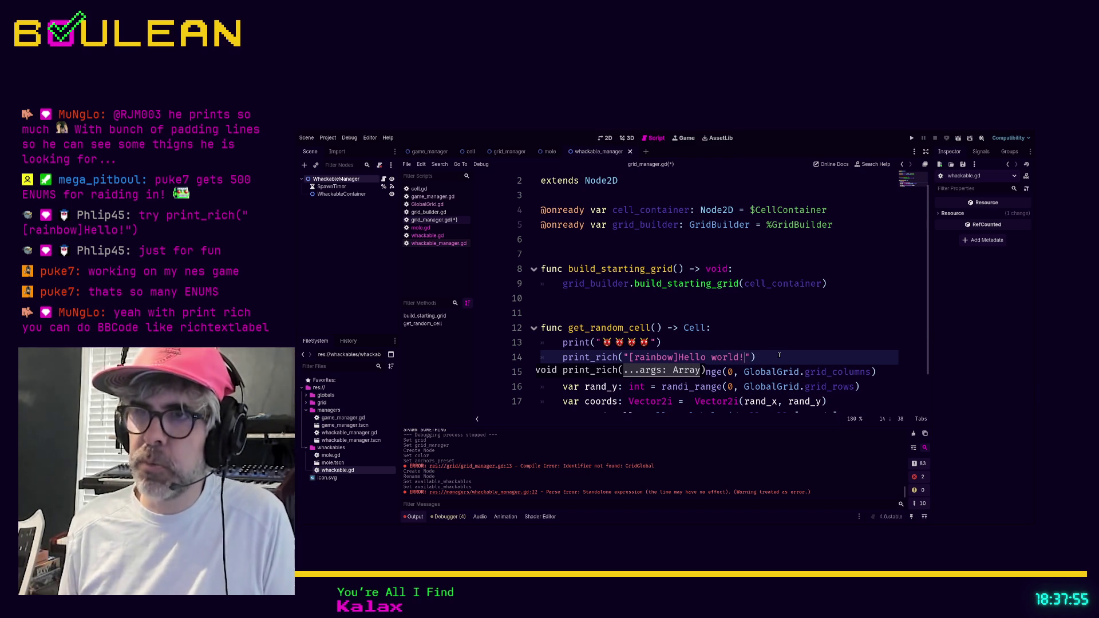
{"action": "left_click", "coordinate": [779, 356]}
{"action": "key", "text": "ctrl+s"}
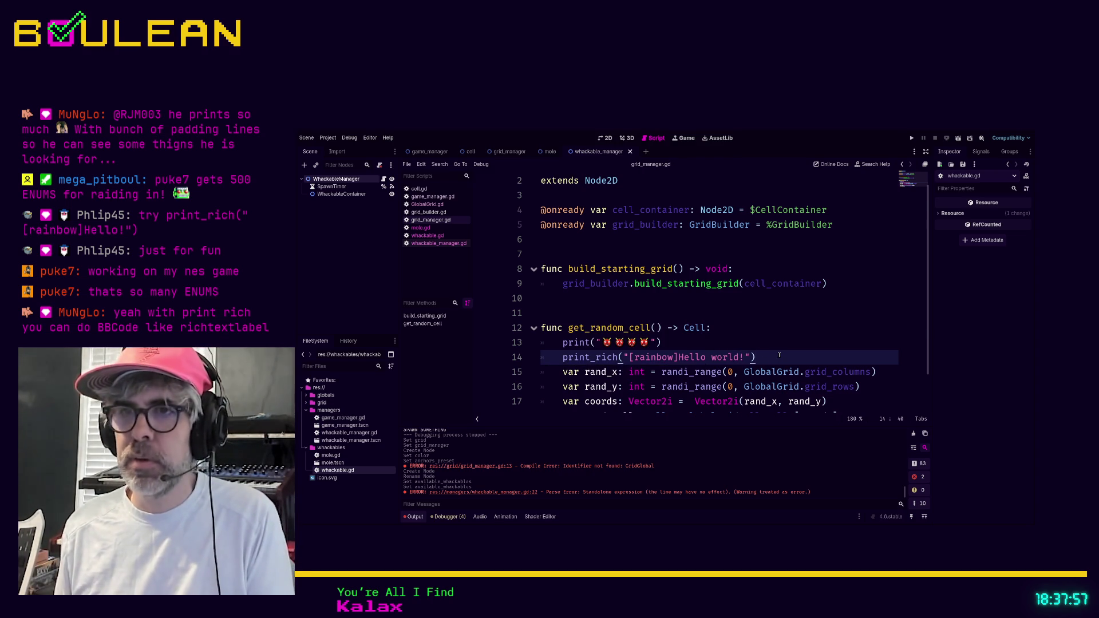
{"action": "key", "text": "F5"}
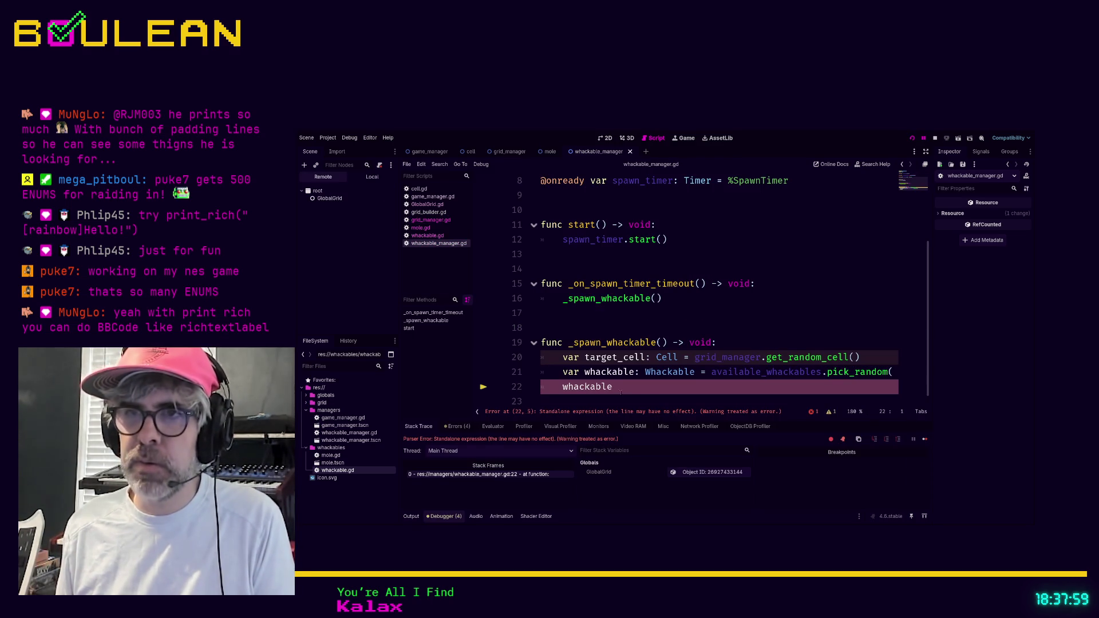
- Comment out the stray whackable line, rerun, and inspect the failing whackable_manager.start() call
{"action": "key", "text": "ctrl+k"}
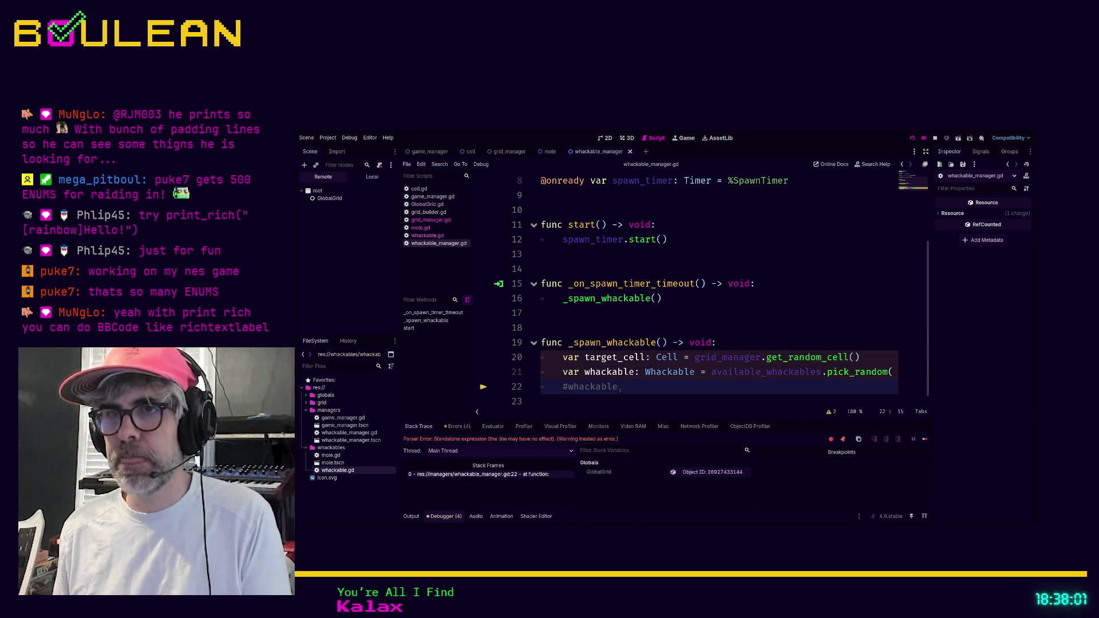
{"action": "key", "text": "F5"}
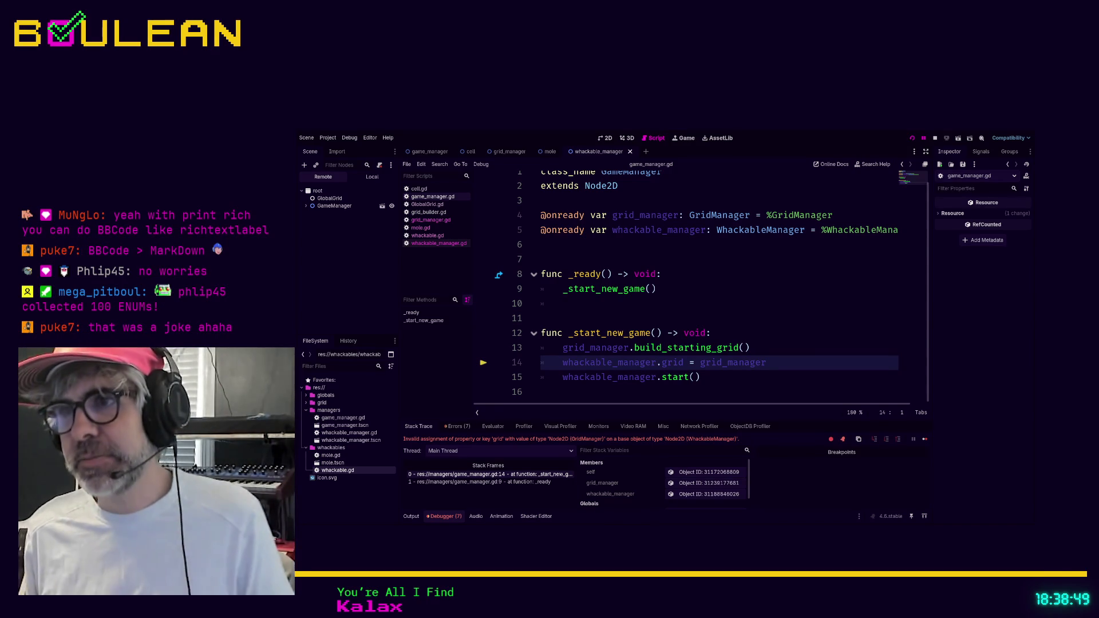
{"action": "left_click", "coordinate": [719, 377]}
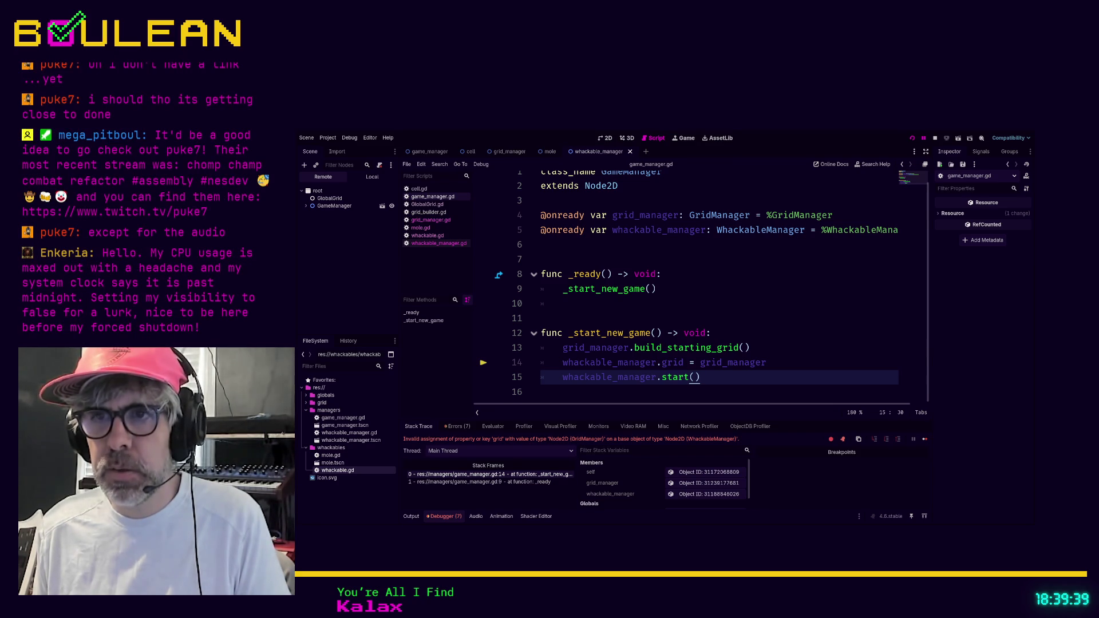
- Change .grid to .grid_manager on line 14 of game_manager.gd and rerun the game
{"action": "left_click", "coordinate": [523, 481]}
{"action": "left_click", "coordinate": [522, 475]}
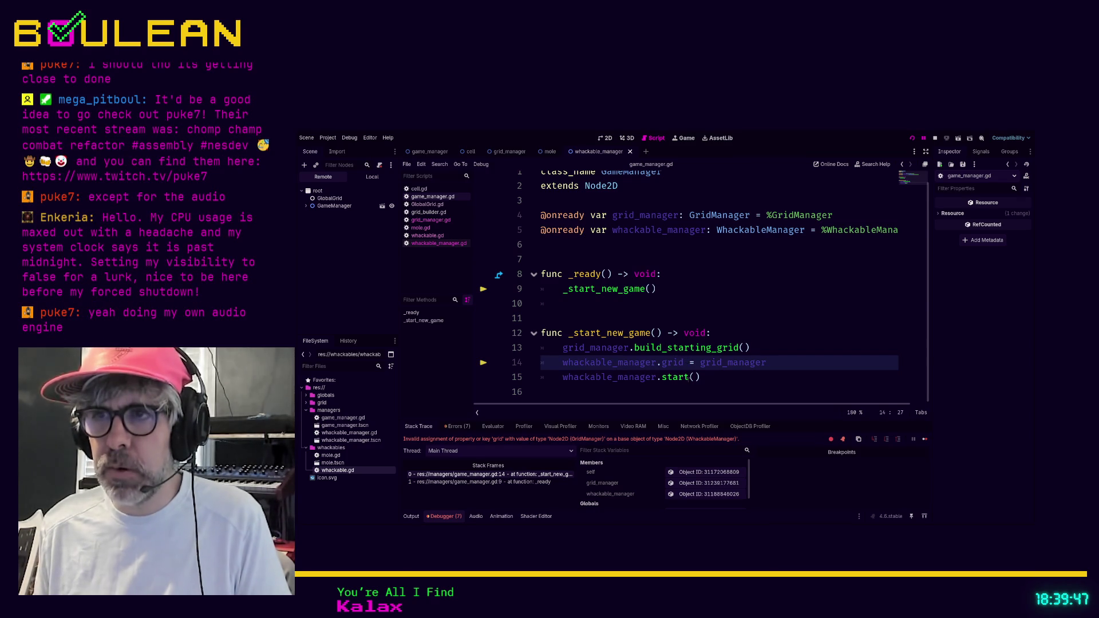
{"action": "type", "text": "_mana"}
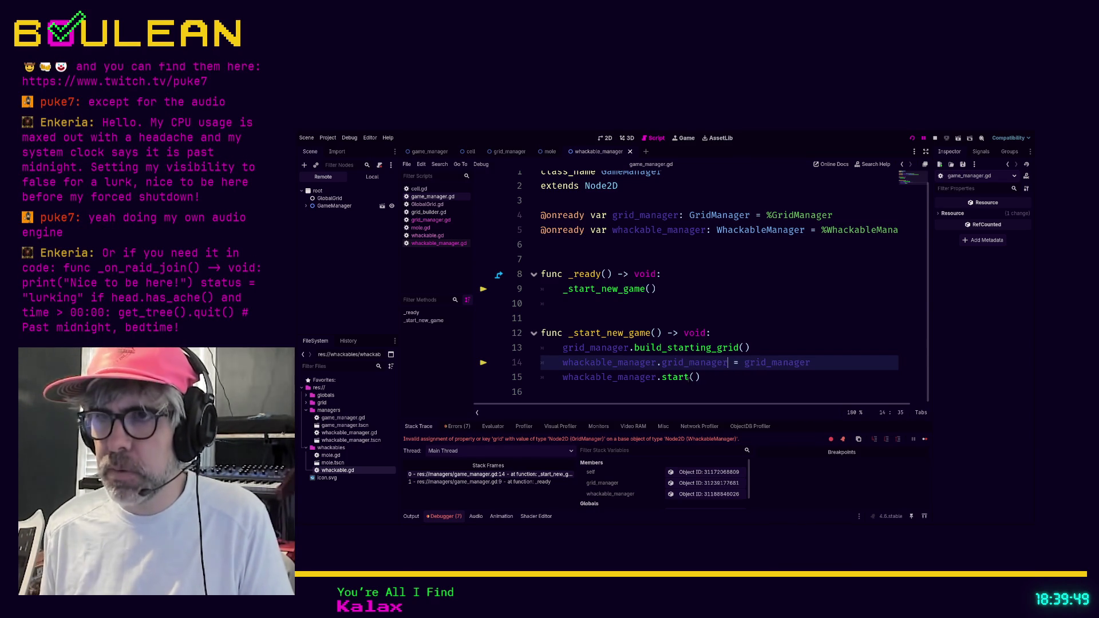
{"action": "type", "text": "ger"}
{"action": "left_click", "coordinate": [716, 382]}
{"action": "key", "text": "F5"}
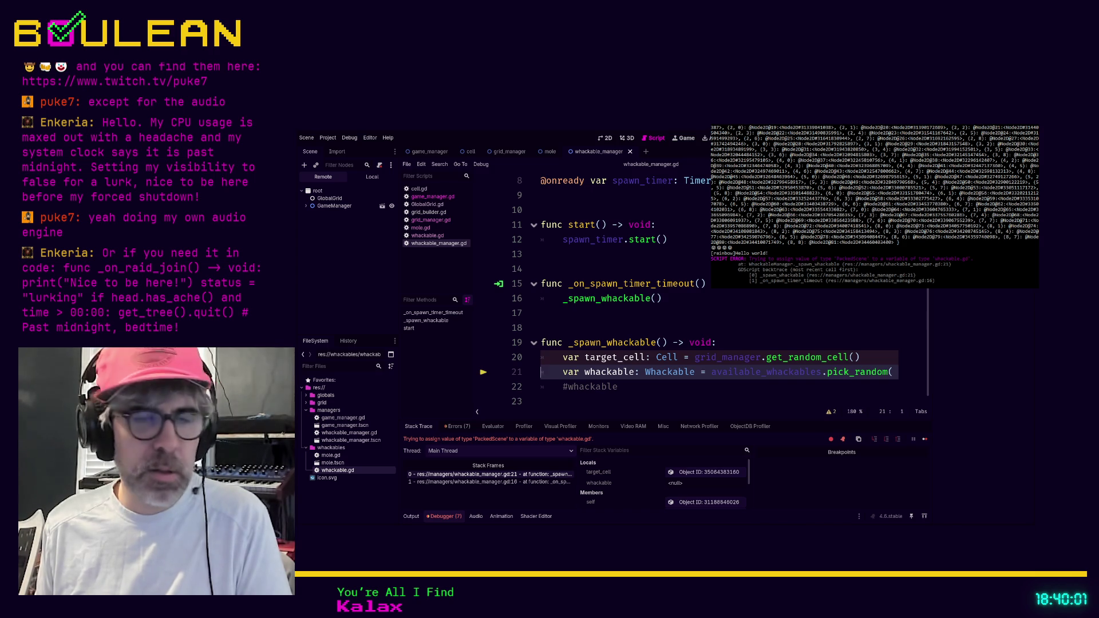
- Comment out the whackable assignment line in _spawn_whackable
{"action": "left_click", "coordinate": [625, 386]}
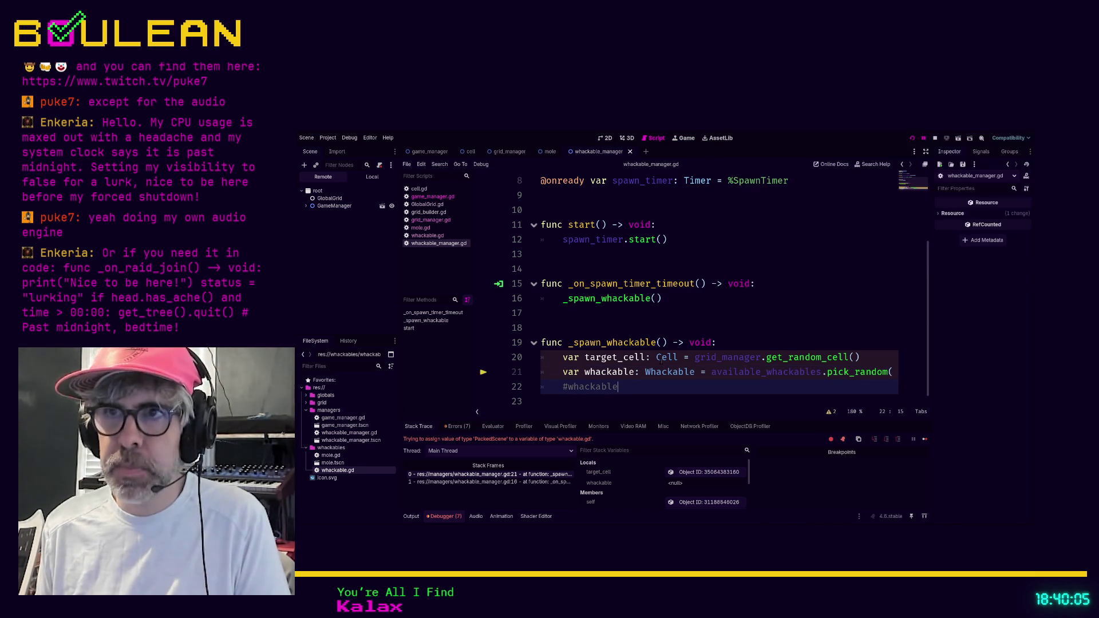
{"action": "left_click", "coordinate": [421, 228]}
{"action": "left_click", "coordinate": [436, 243]}
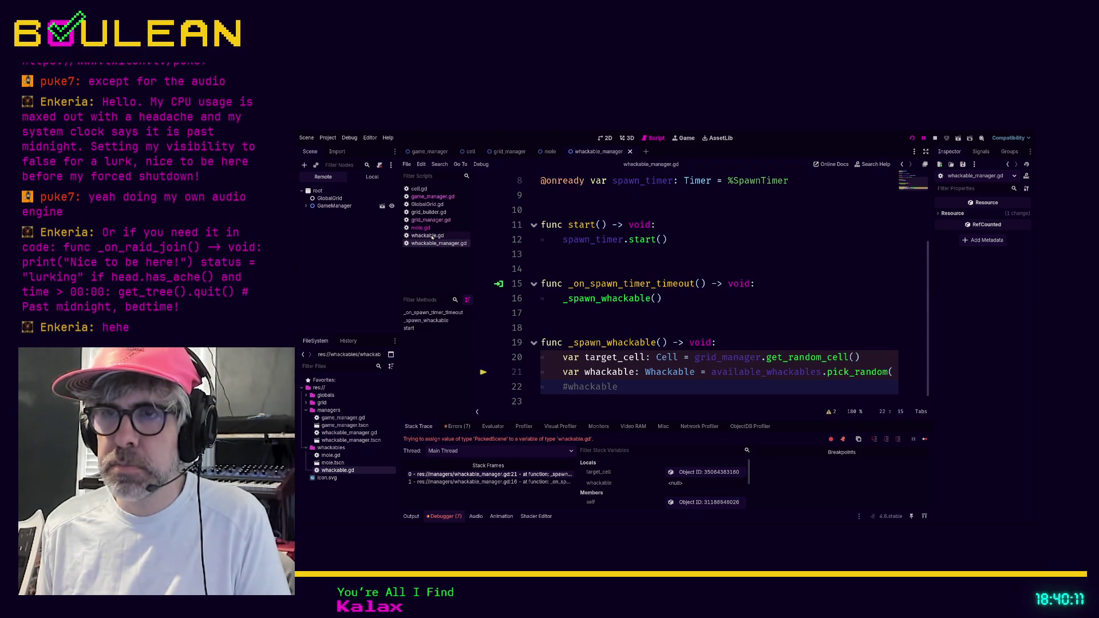
{"action": "key", "text": "Up"}
{"action": "key", "text": "Home"}
{"action": "type", "text": "?"}
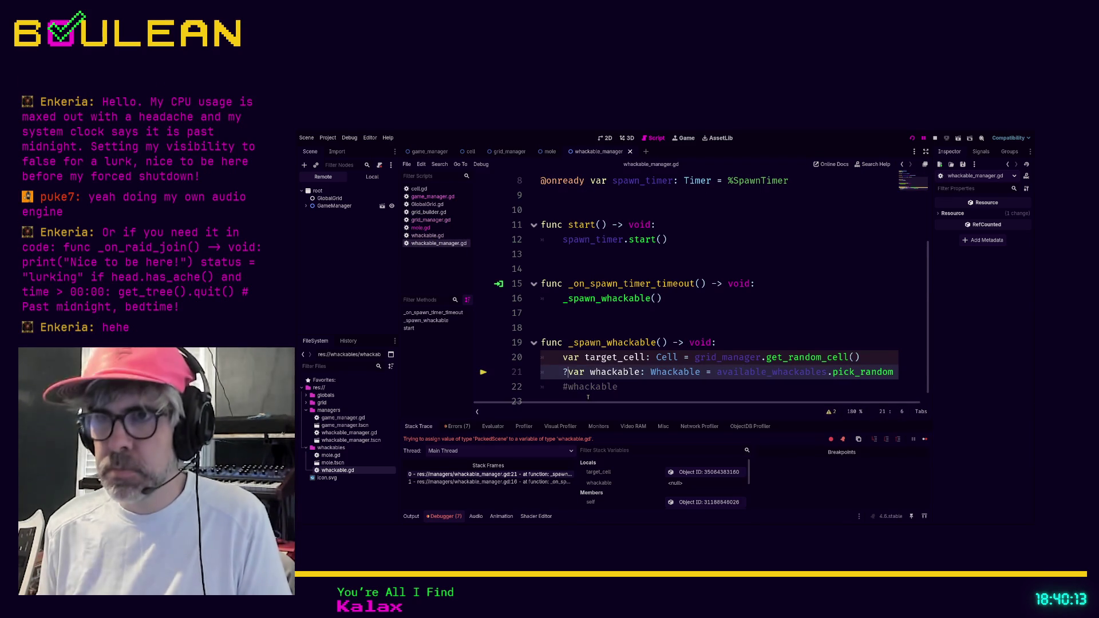
{"action": "key", "text": "Up"}
{"action": "key", "text": "Down"}
{"action": "key", "text": "BackSpace"}
{"action": "type", "text": "#"}
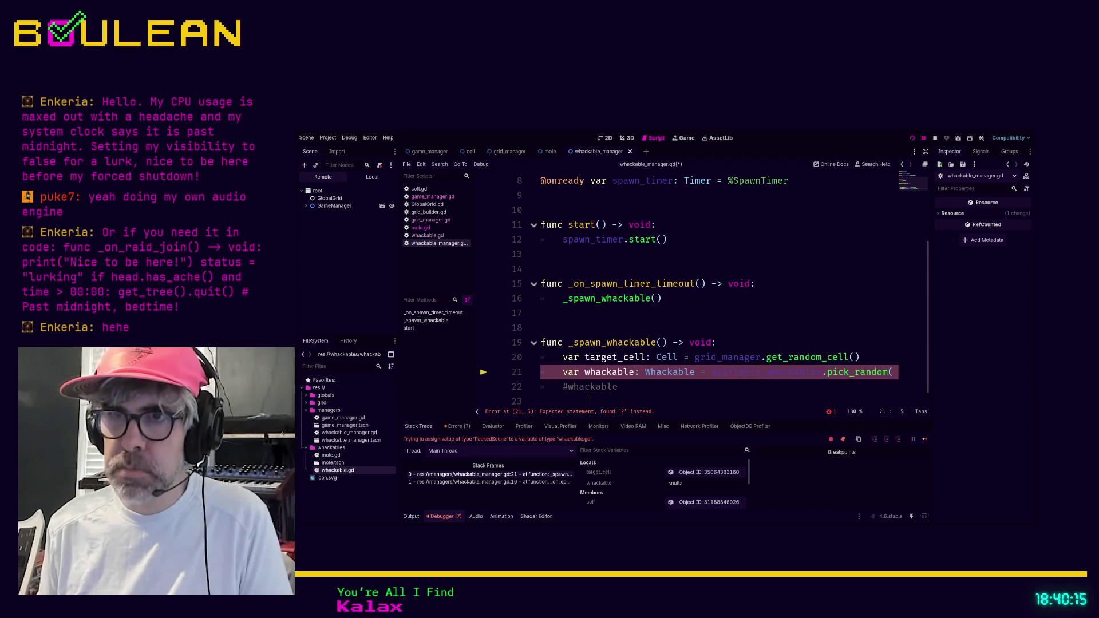
- Comment out the target_cell line and add 'pass' as the function body
{"action": "key", "text": "Up"}
{"action": "key", "text": "Home"}
{"action": "type", "text": "#"}
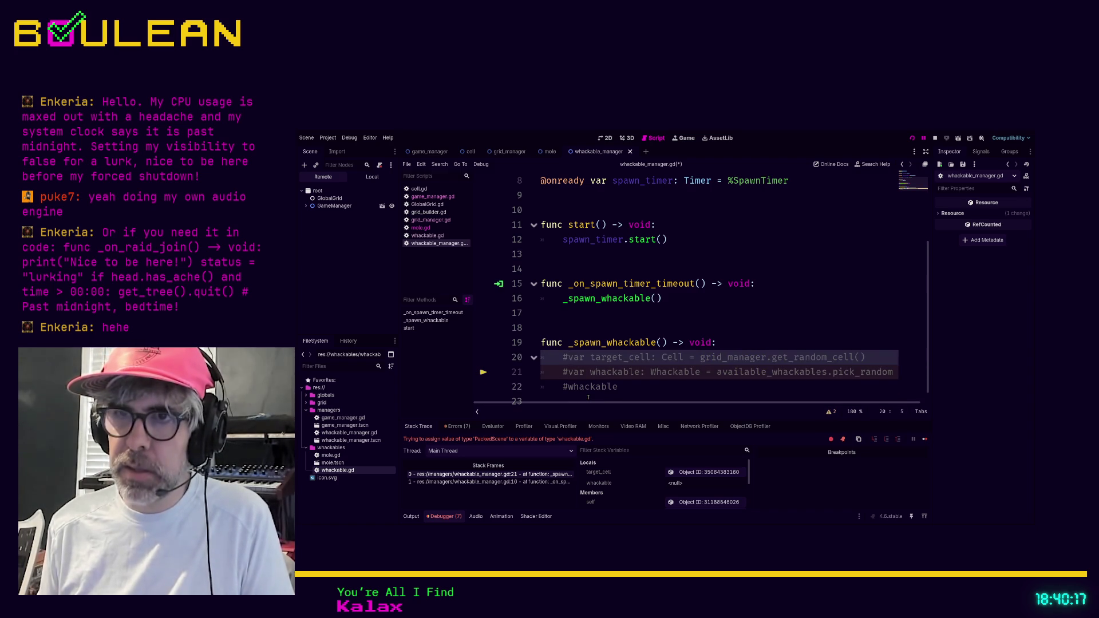
{"action": "key", "text": "Home"}
{"action": "key", "text": "Return"}
{"action": "key", "text": "Up"}
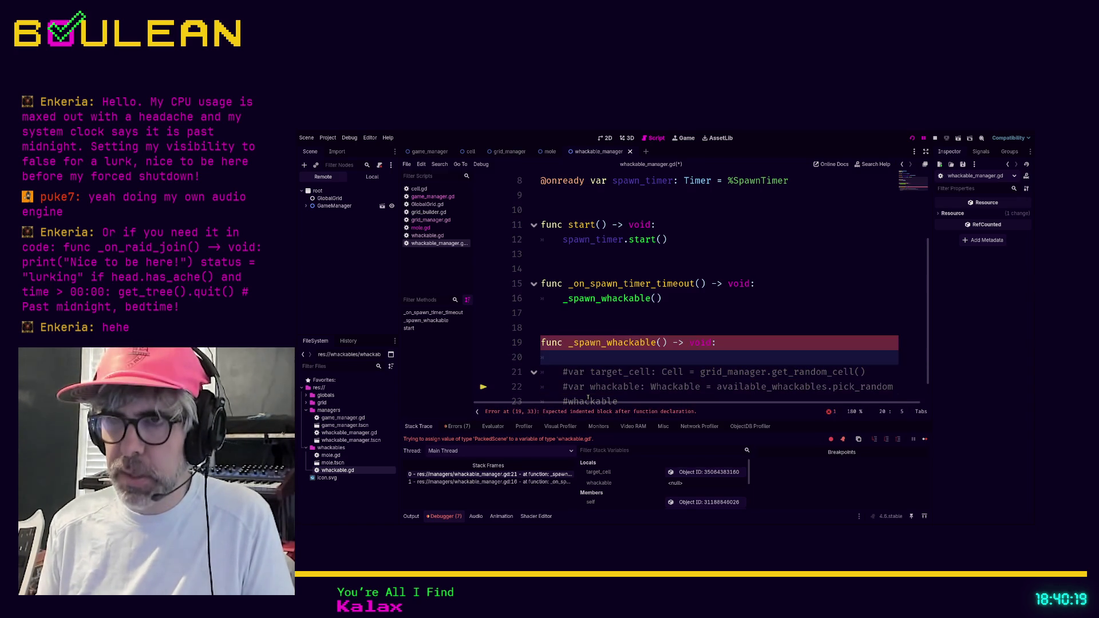
{"action": "type", "text": "pass"}
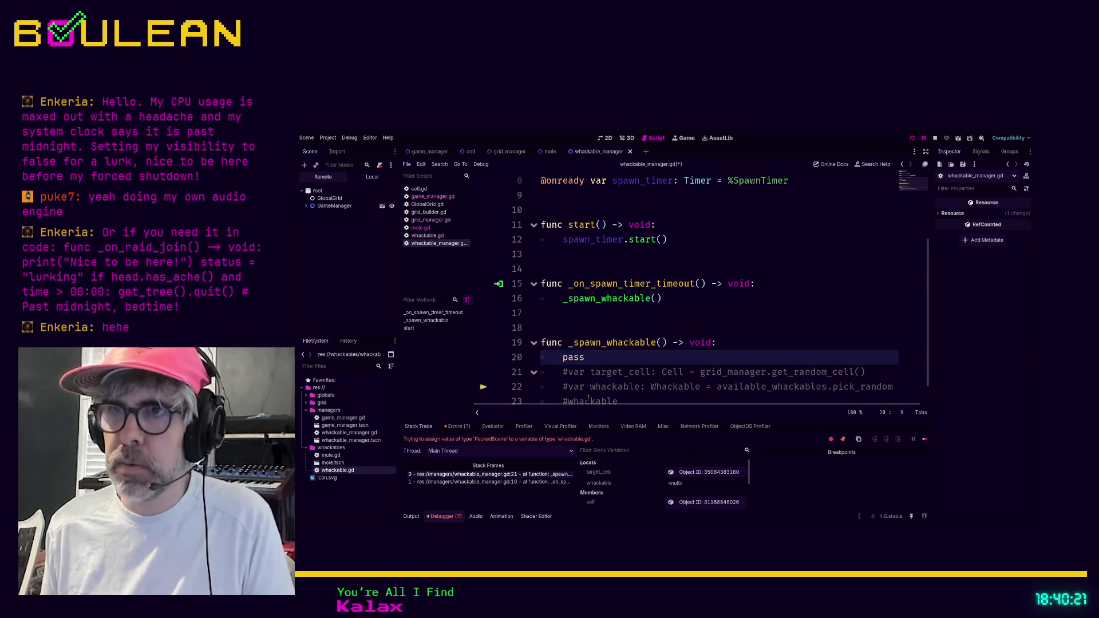
- Switch through the scripts list to grid_manager.gd
{"action": "left_click", "coordinate": [424, 234]}
{"action": "left_click", "coordinate": [421, 227]}
{"action": "left_click", "coordinate": [430, 220]}
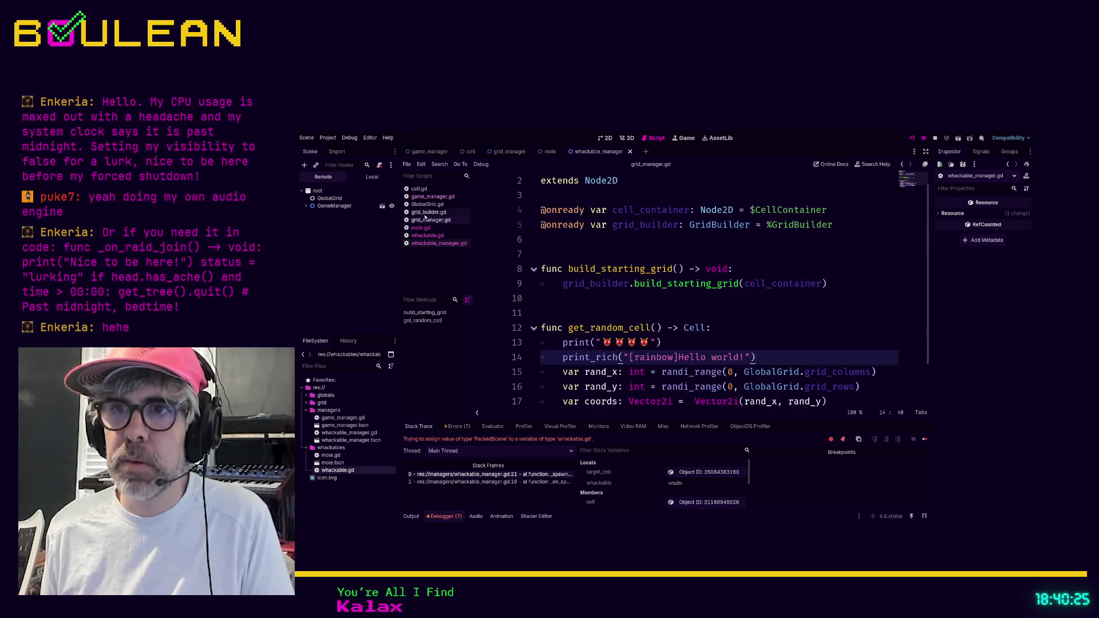
- Add a space after [rainbow] in the line 14 print_rich message, save, and run the game
{"action": "scroll", "coordinate": [679, 293], "scroll_direction": "down", "scroll_amount": 1}
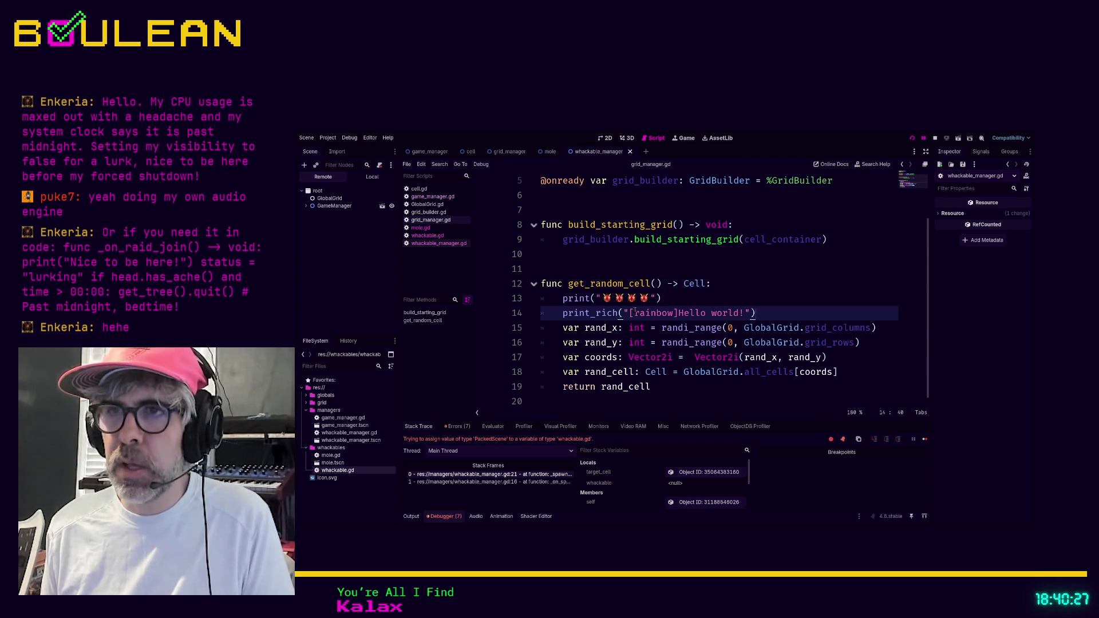
{"action": "left_click", "coordinate": [630, 312]}
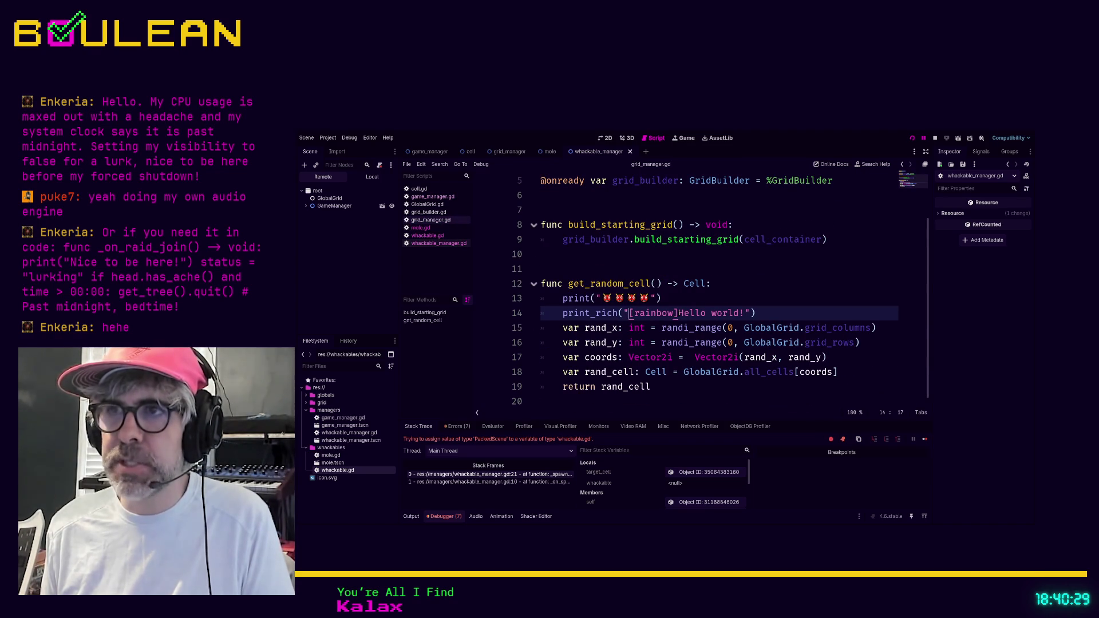
{"action": "left_click_drag", "start_coordinate": [629, 312], "coordinate": [678, 312]}
{"action": "left_click", "coordinate": [678, 312]}
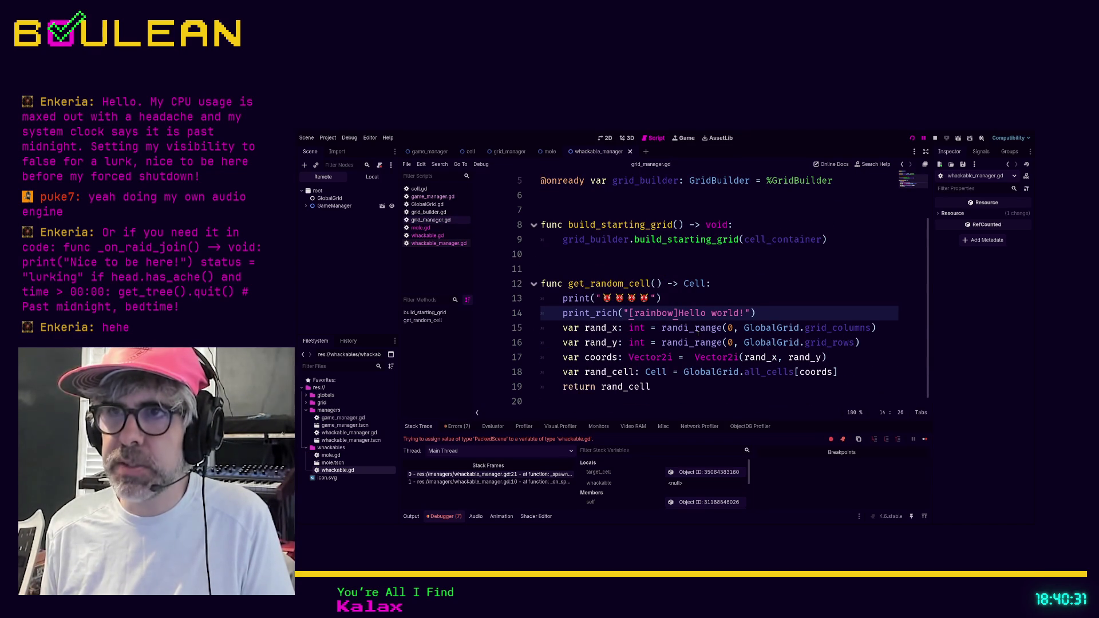
{"action": "key", "text": "ctrl+z"}
{"action": "key", "text": "ctrl+z"}
{"action": "key", "text": "ctrl+shift+z"}
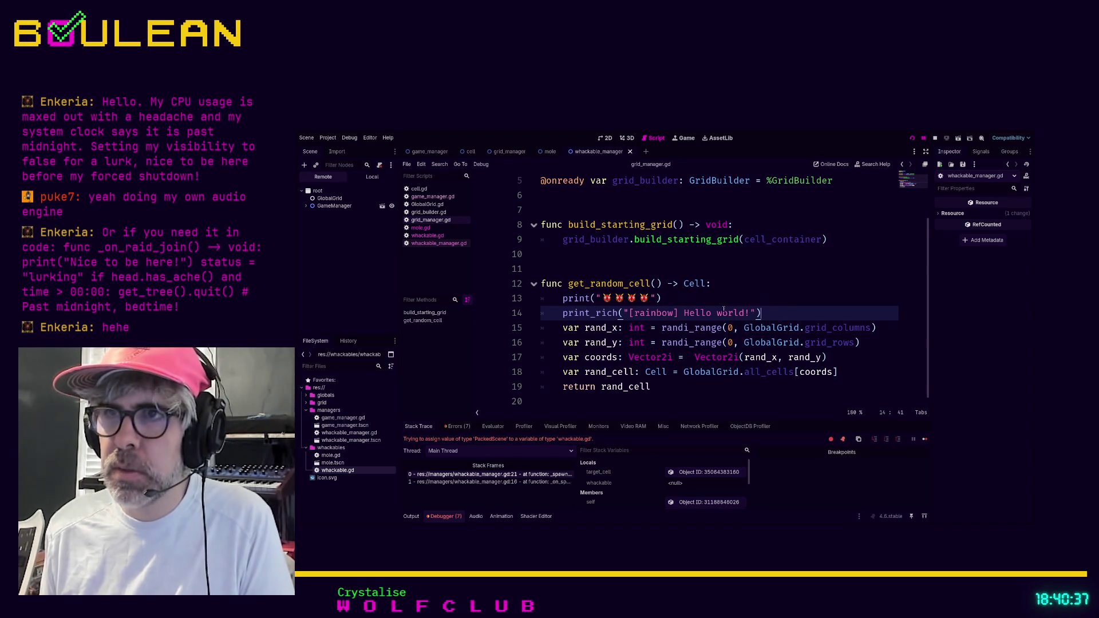
{"action": "key", "text": "F5"}
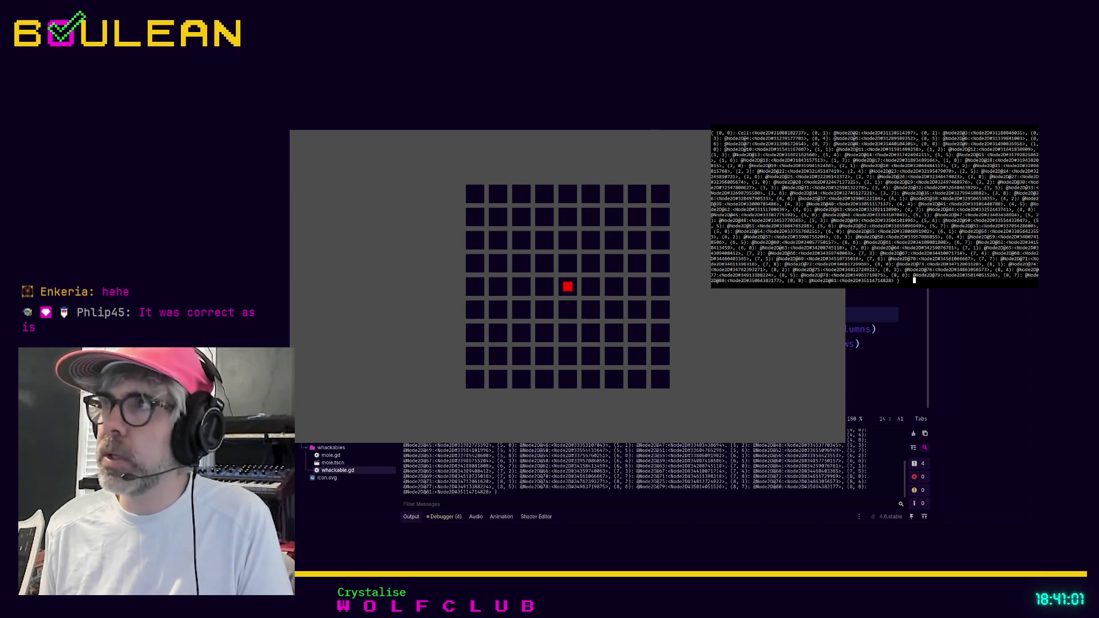
- Stop the game and delete the print_rich and emoji print lines from get_random_cell
{"action": "key", "text": "F8"}
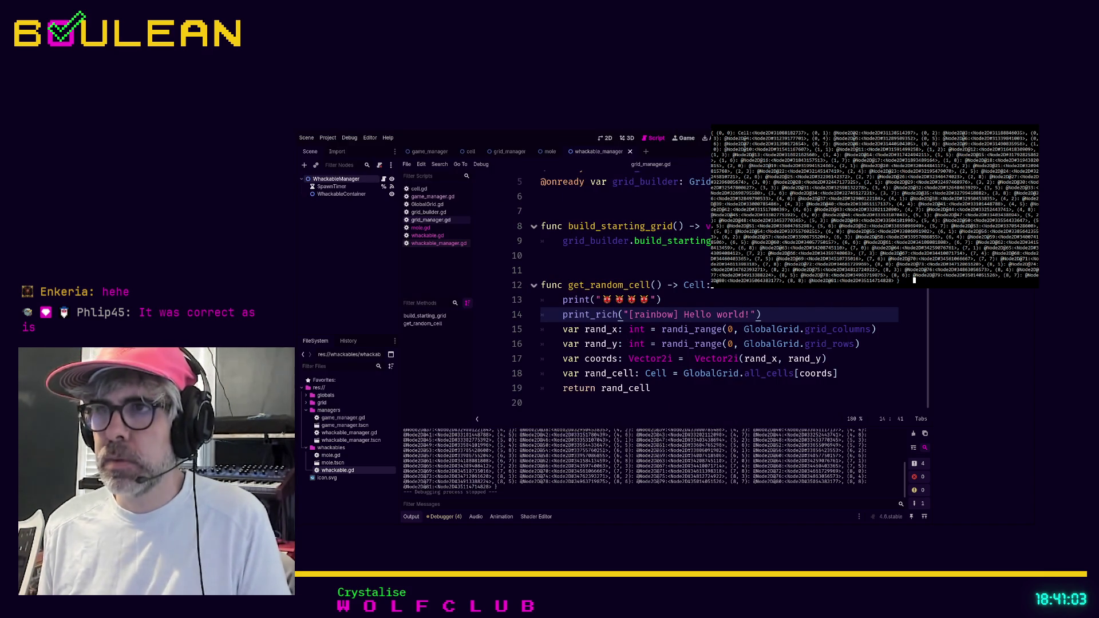
{"action": "key", "text": "shift+Home"}
{"action": "key", "text": "shift+Home"}
{"action": "key", "text": "ctrl+c"}
{"action": "key", "text": "BackSpace"}
{"action": "key", "text": "Up"}
{"action": "key", "text": "shift+End"}
{"action": "key", "text": "BackSpace"}
{"action": "key", "text": "ctrl+shift+k"}
{"action": "key", "text": "ctrl+shift+k"}
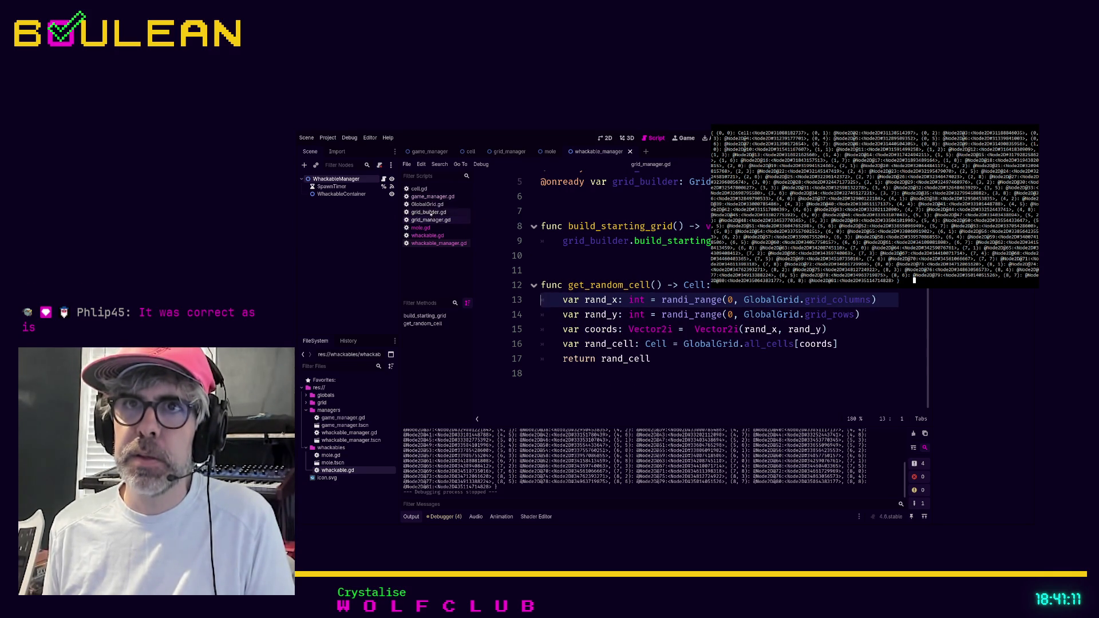
- Paste the rainbow print_rich line into _ready in game_manager.gd
{"action": "left_click", "coordinate": [433, 196]}
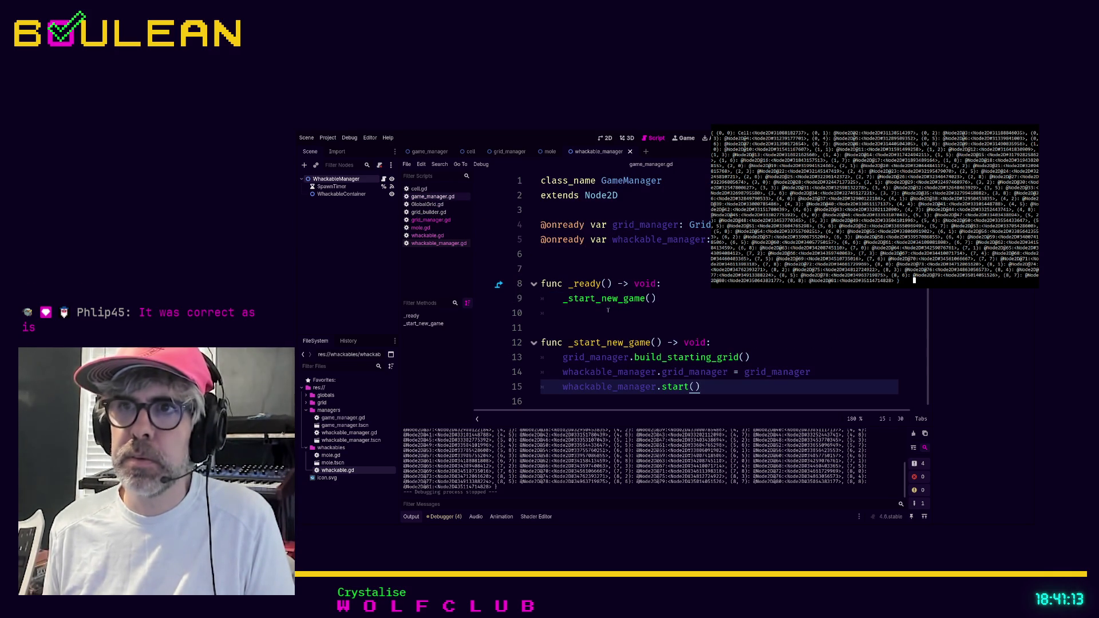
{"action": "left_click", "coordinate": [664, 293]}
{"action": "key", "text": "Return"}
{"action": "key", "text": "ctrl+v"}
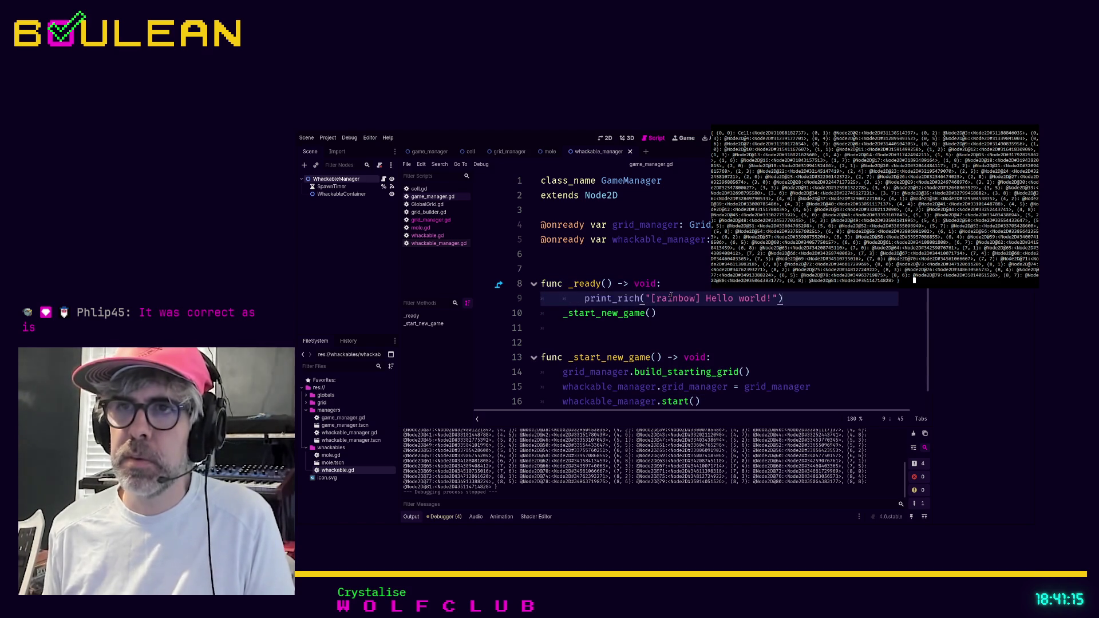
{"action": "left_click", "coordinate": [694, 331]}
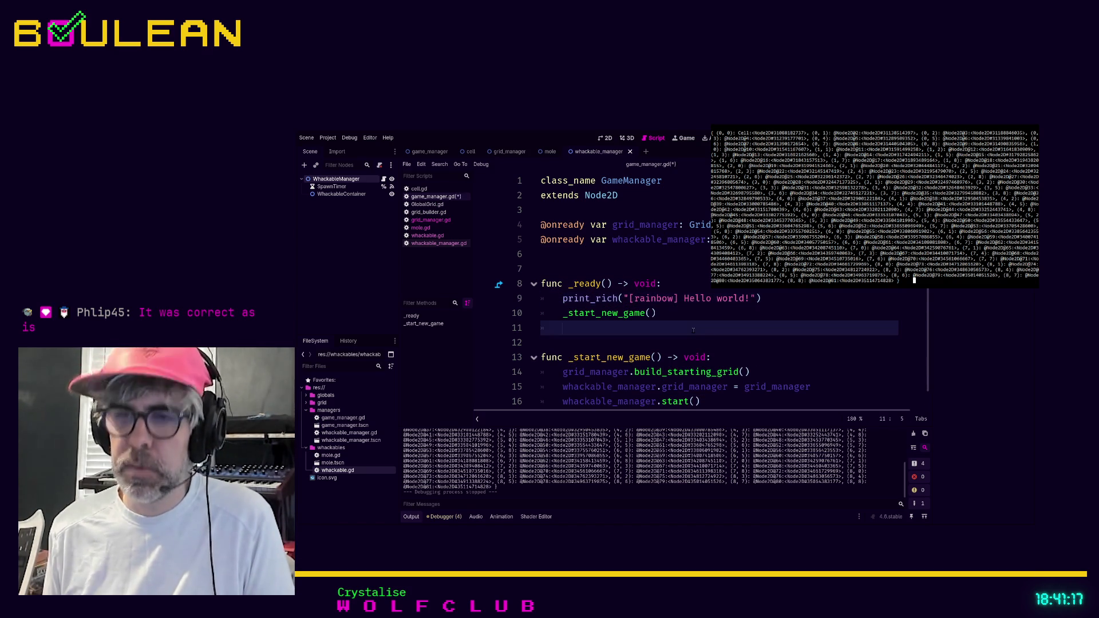
- Find 'print' across scripts, delete the all-cells print in grid_builder.gd, and run the game
{"action": "key", "text": "ctrl+shift+f"}
{"action": "key", "text": "Return"}
{"action": "left_click", "coordinate": [458, 465]}
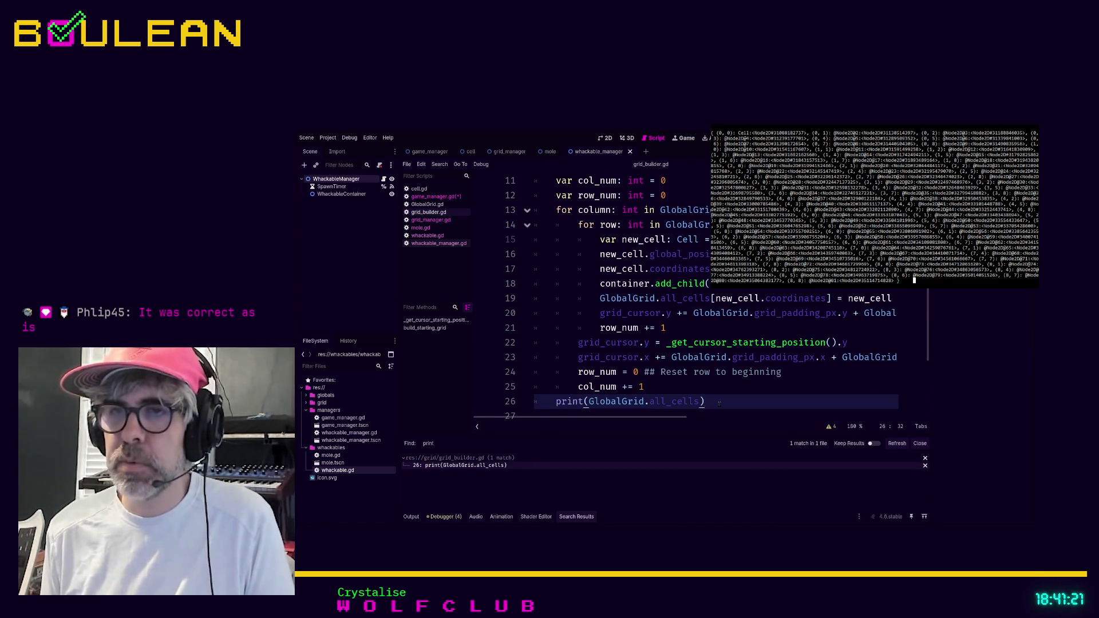
{"action": "key", "text": "BackSpace"}
{"action": "key", "text": "BackSpace"}
{"action": "key", "text": "BackSpace"}
{"action": "key", "text": "F5"}
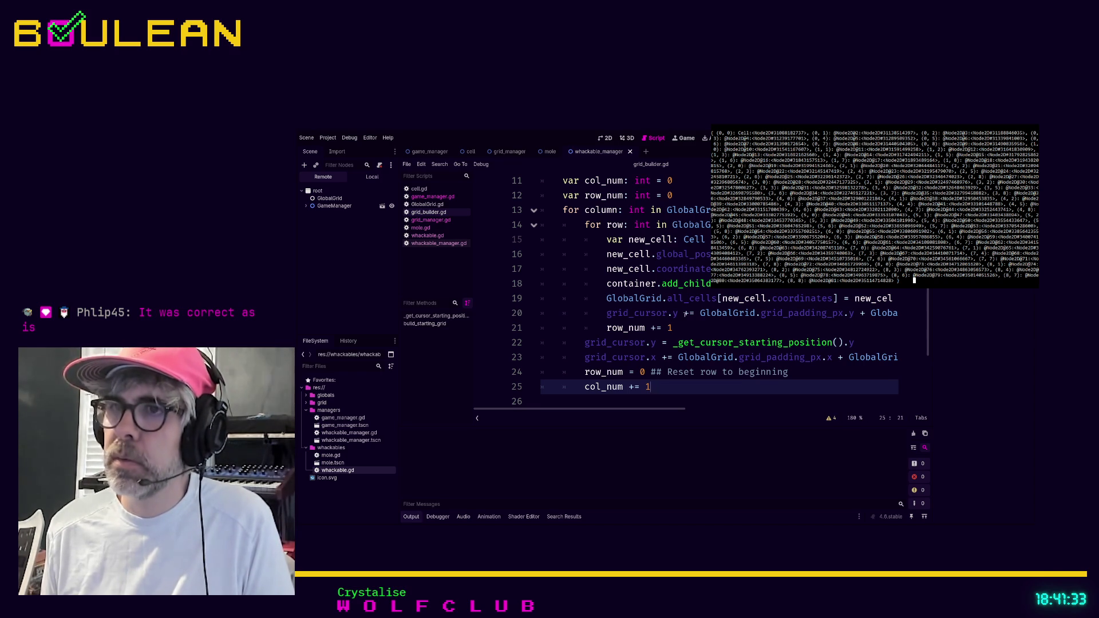
- Return to game_manager.gd and quit the Godot editor
{"action": "scroll", "coordinate": [691, 313], "scroll_direction": "up", "scroll_amount": 3}
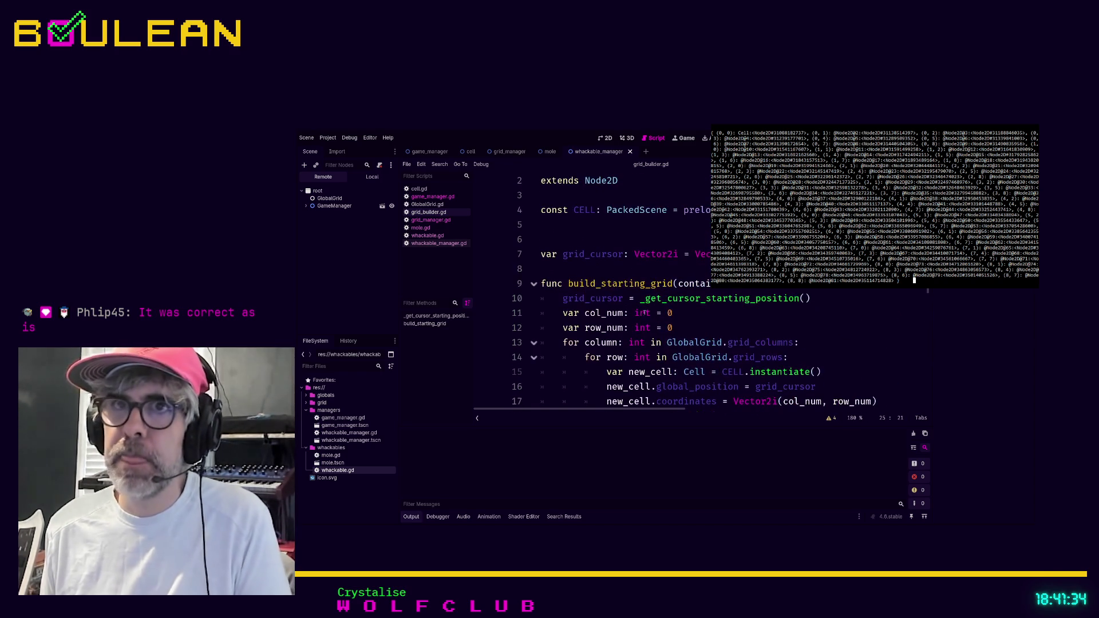
{"action": "left_click", "coordinate": [439, 200]}
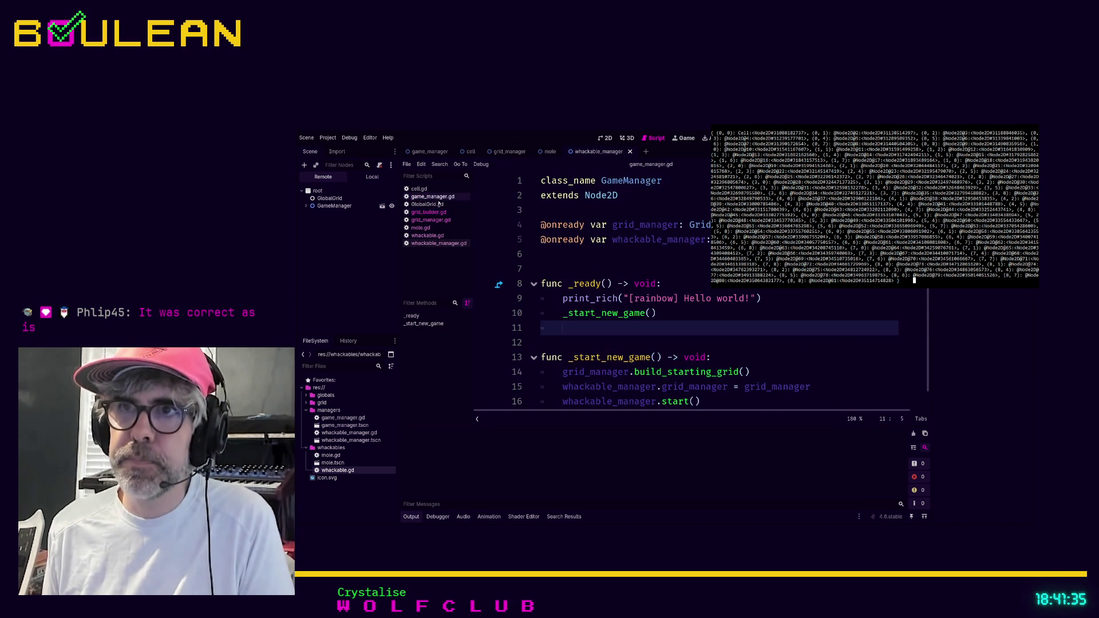
{"action": "left_click", "coordinate": [561, 344]}
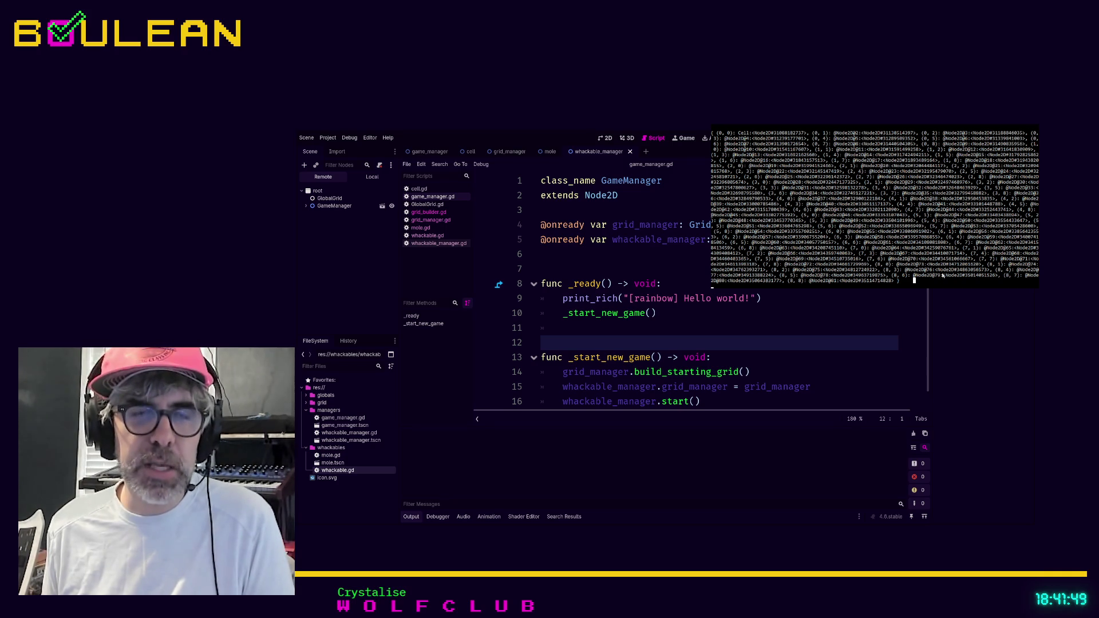
{"action": "key", "text": "ctrl+c"}
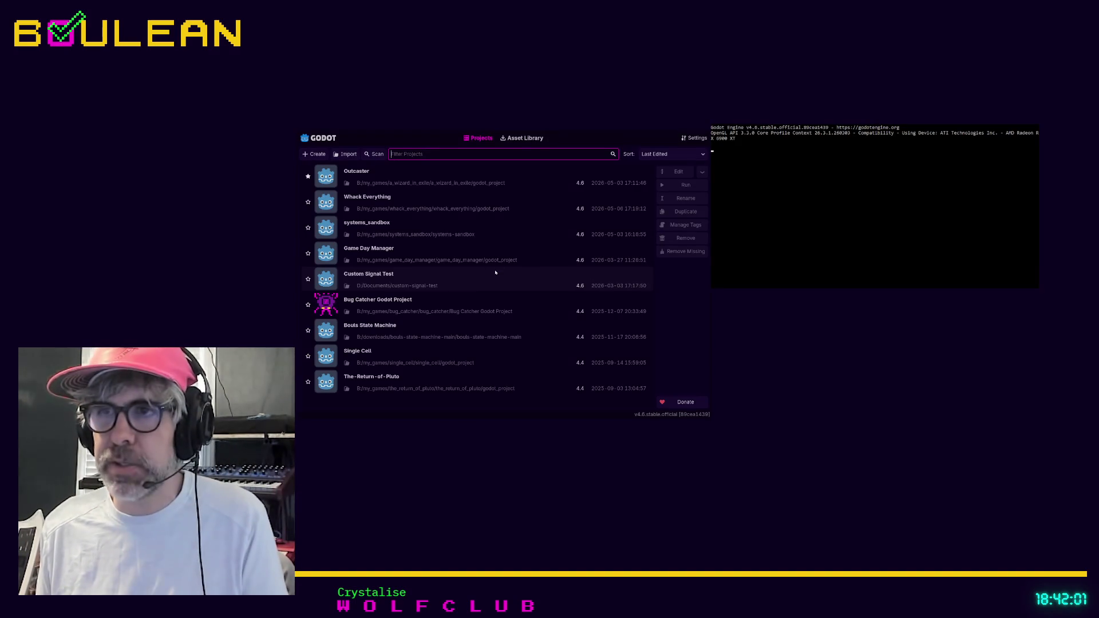
- Open Whack Everything for editing from the Project Manager and run it with F5
{"action": "left_click", "coordinate": [483, 200]}
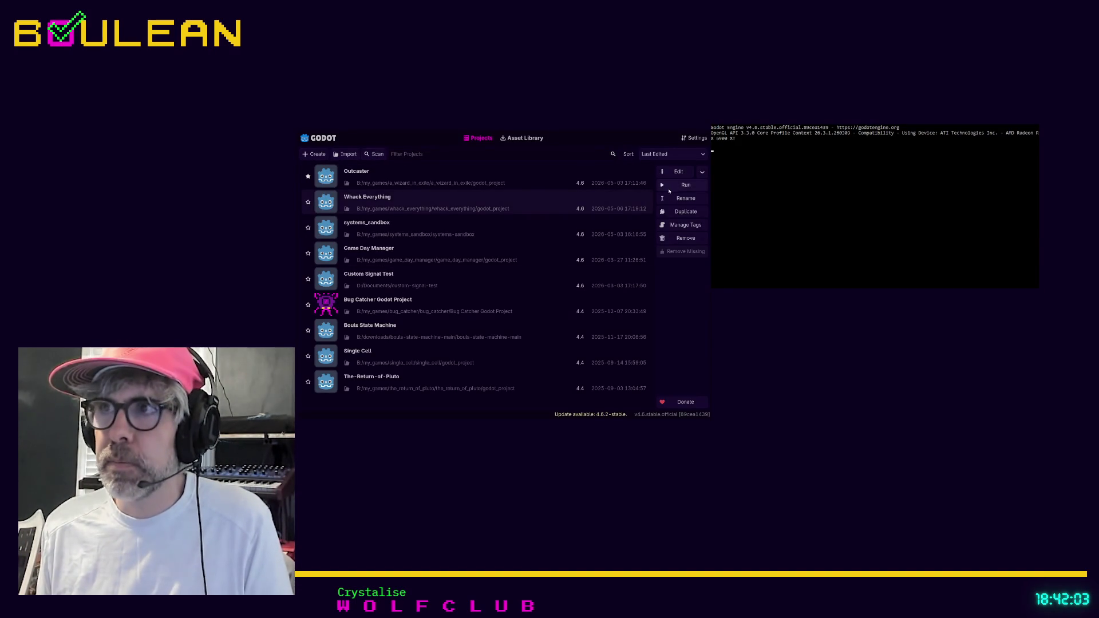
{"action": "left_click", "coordinate": [675, 171]}
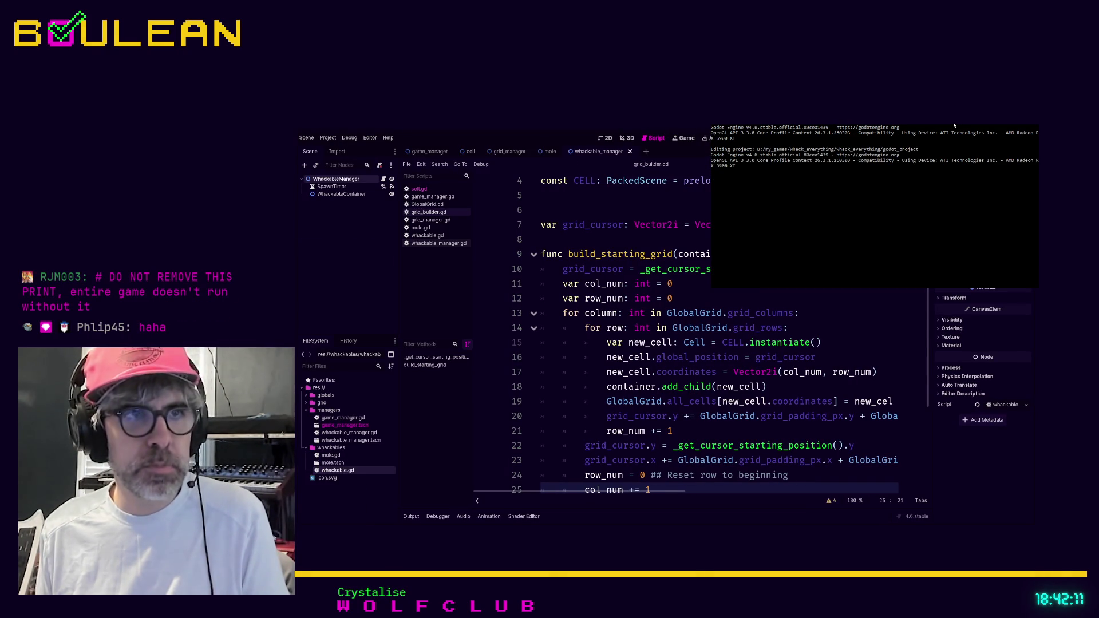
{"action": "left_click", "coordinate": [815, 357]}
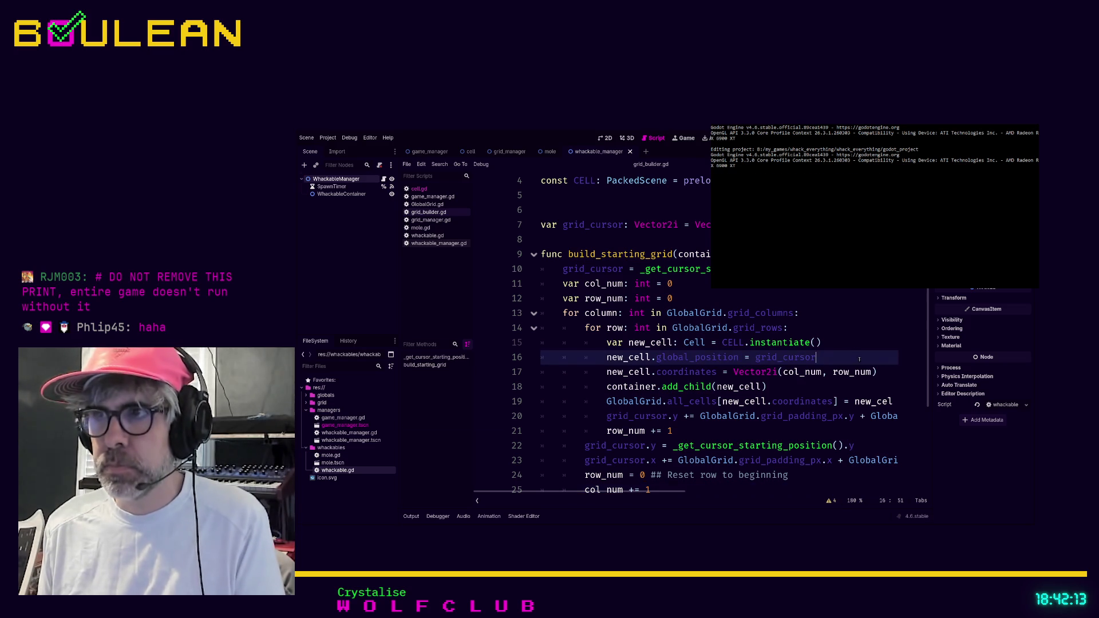
{"action": "key", "text": "F5"}
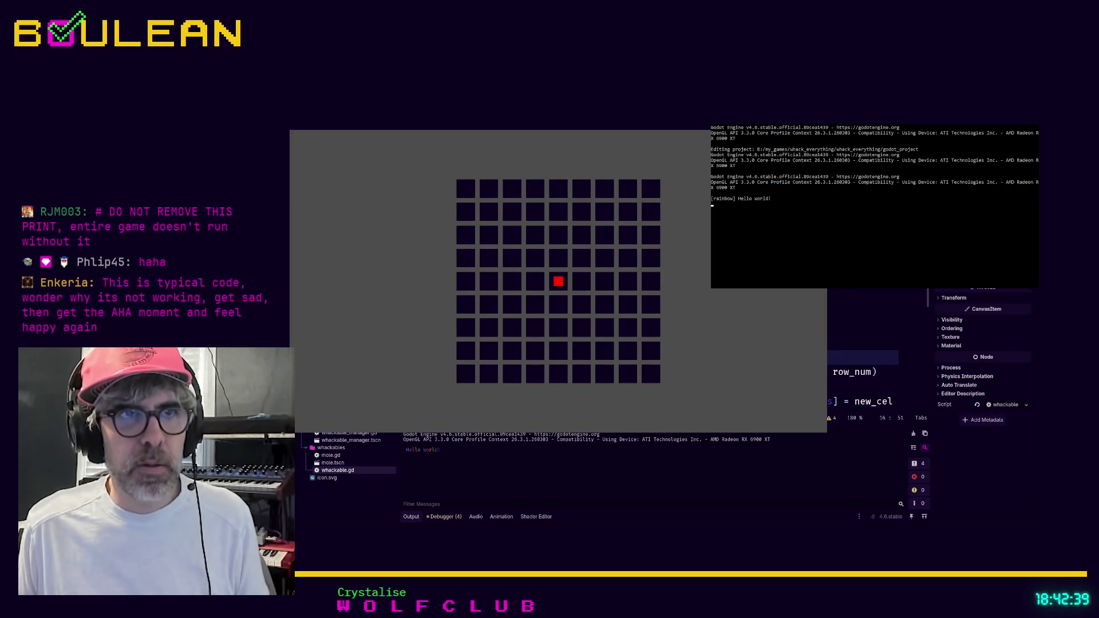
- Add _spawn_whackable lines that pick a random whackable and use the cell's position, then close the game
{"action": "key", "text": "alt+Tab"}
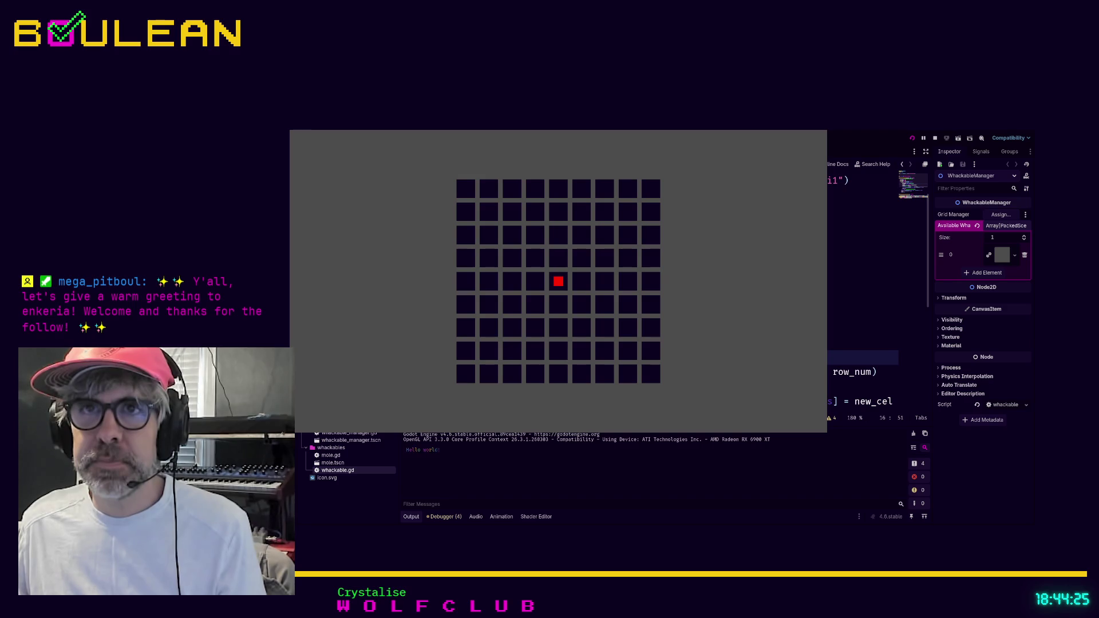
{"action": "scroll", "coordinate": [863, 372], "scroll_direction": "down", "scroll_amount": 2}
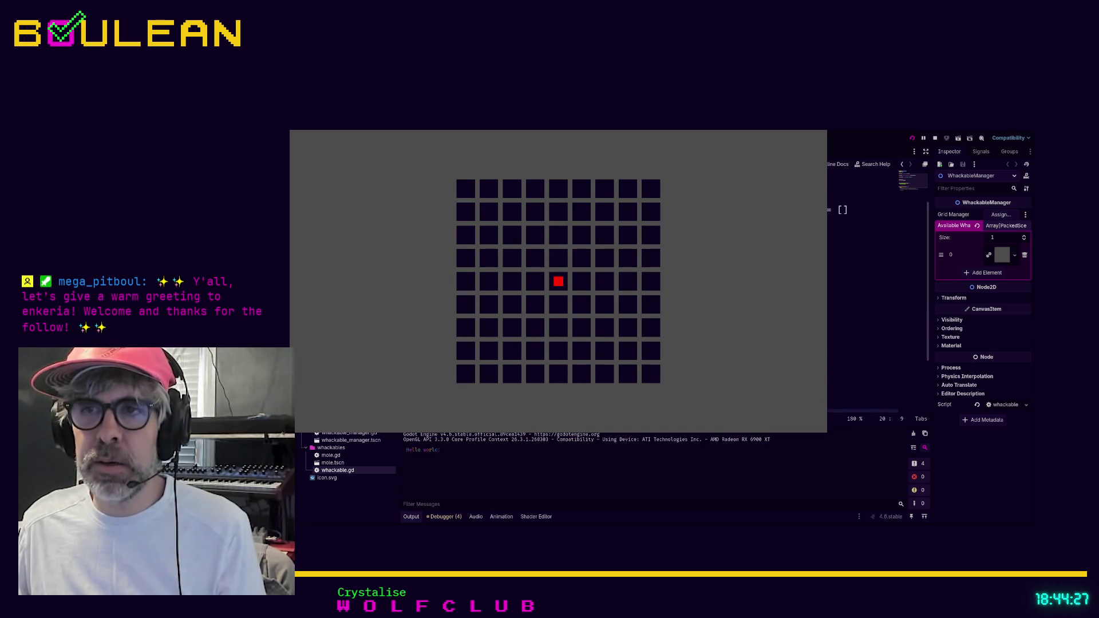
{"action": "left_click", "coordinate": [858, 344]}
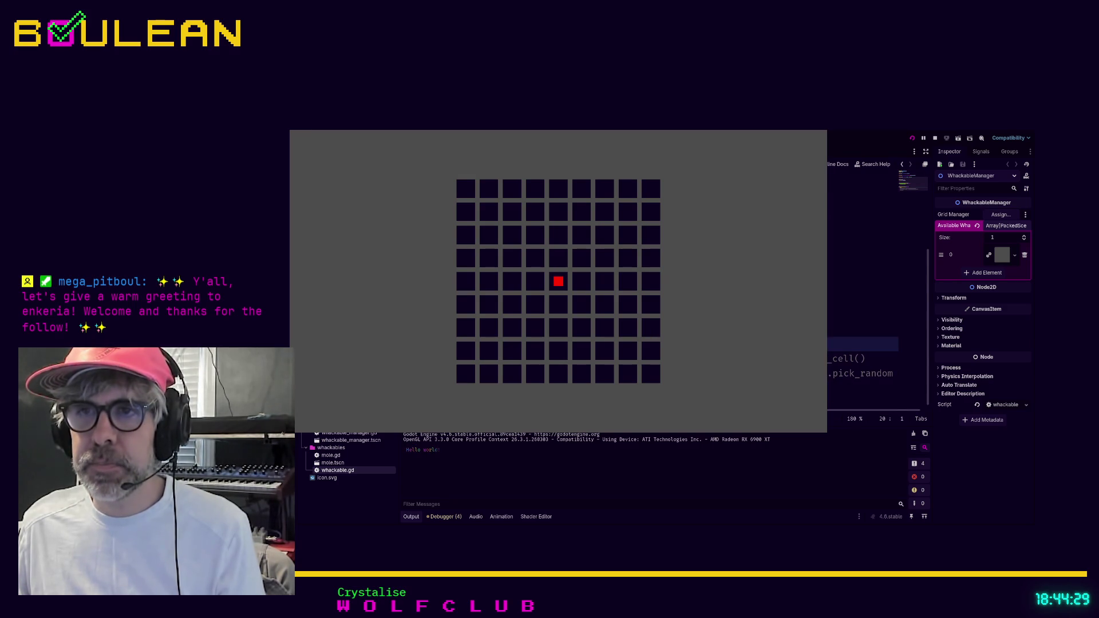
{"action": "left_click", "coordinate": [859, 354]}
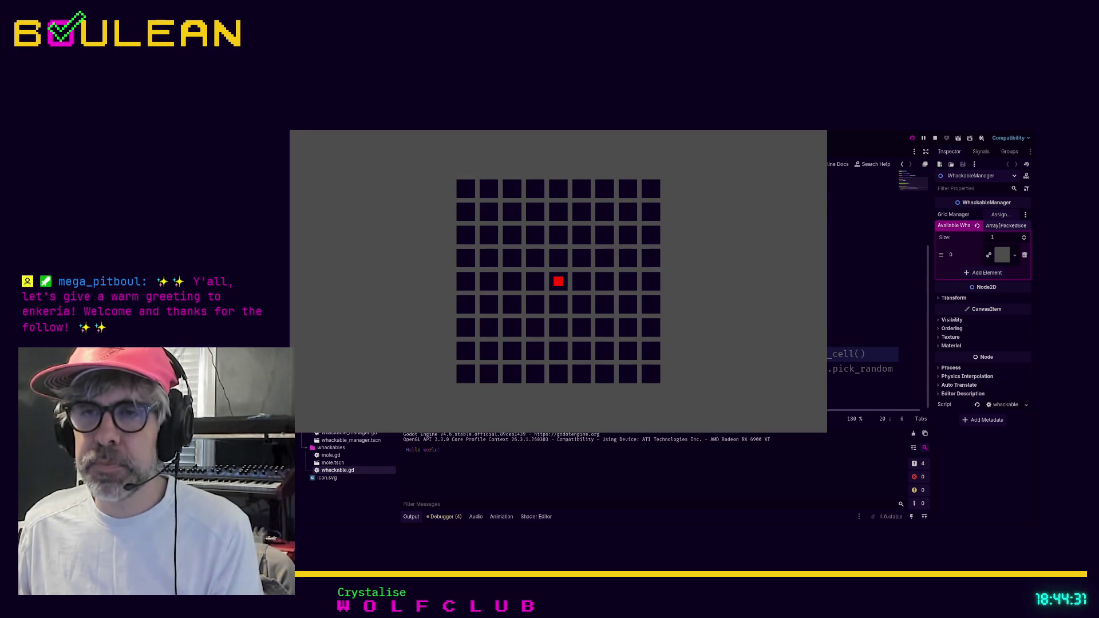
{"action": "left_click", "coordinate": [859, 368]}
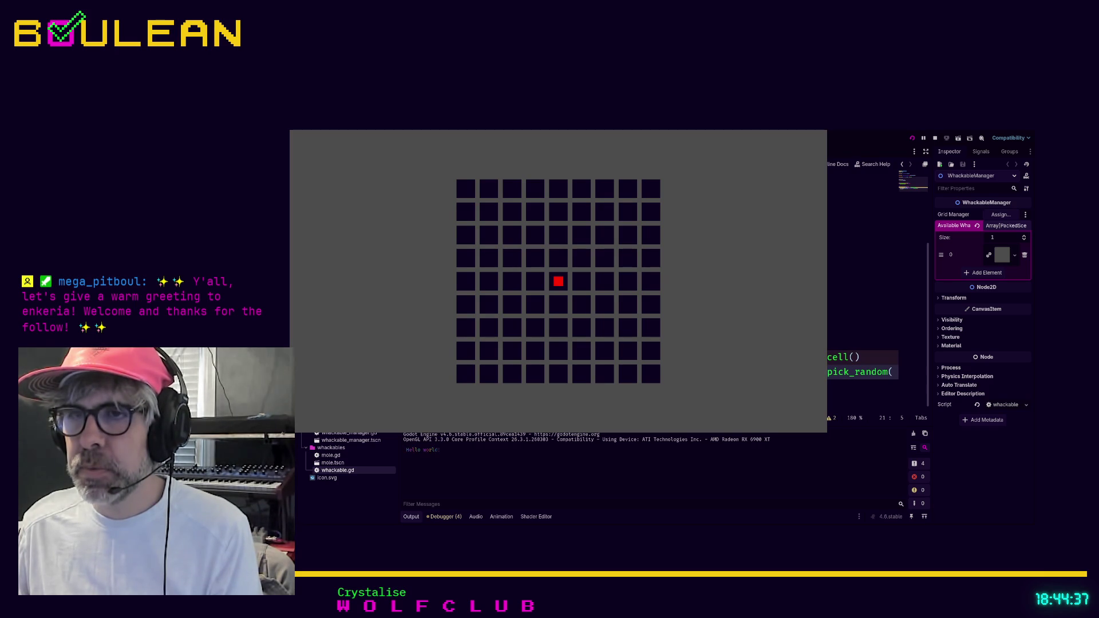
{"action": "key", "text": "Return"}
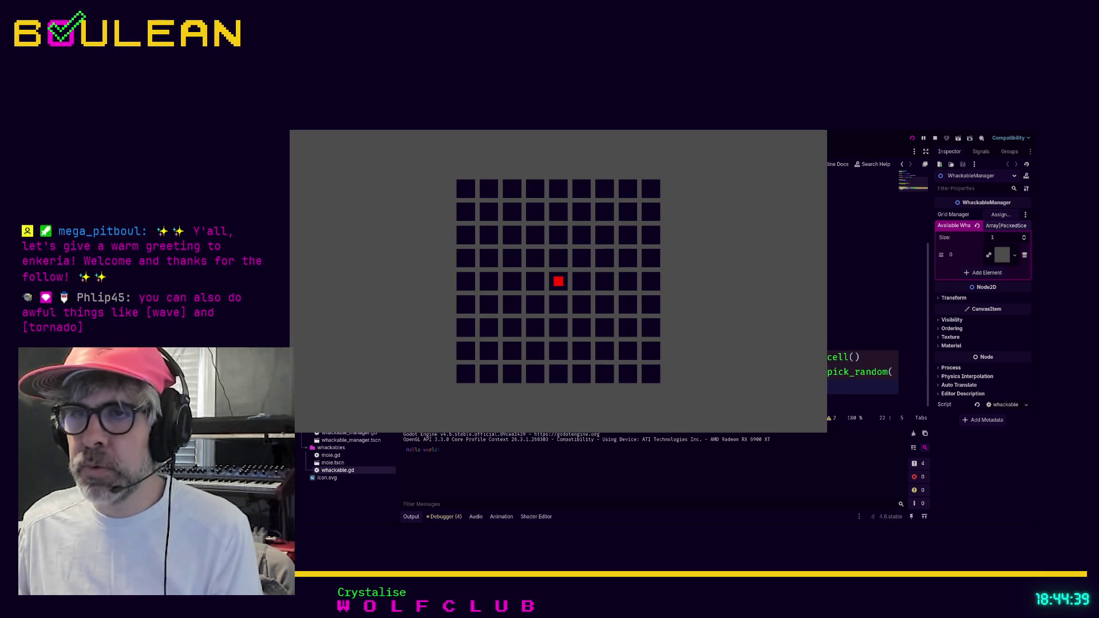
{"action": "type", "text": "pri"}
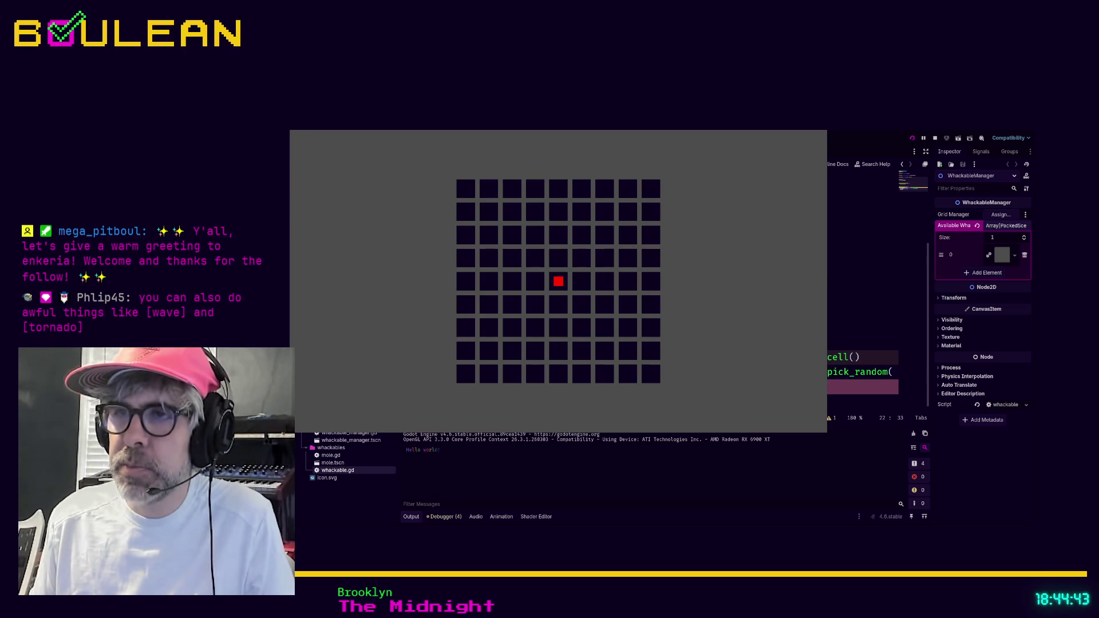
{"action": "type", "text": "nt(available_whackables.pick"}
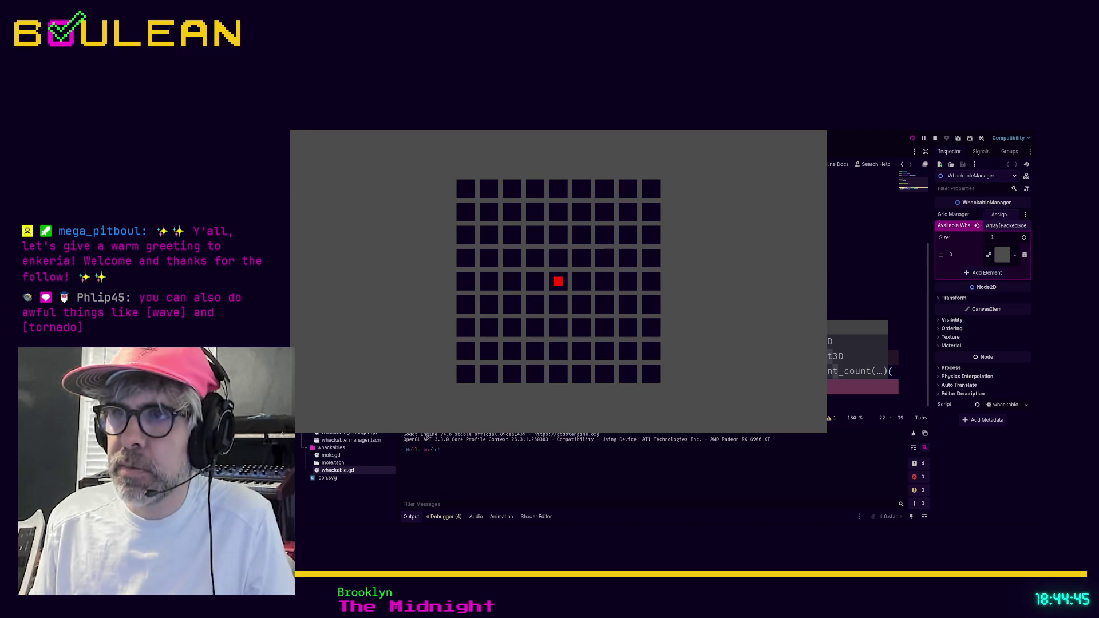
{"action": "key", "text": "Return"}
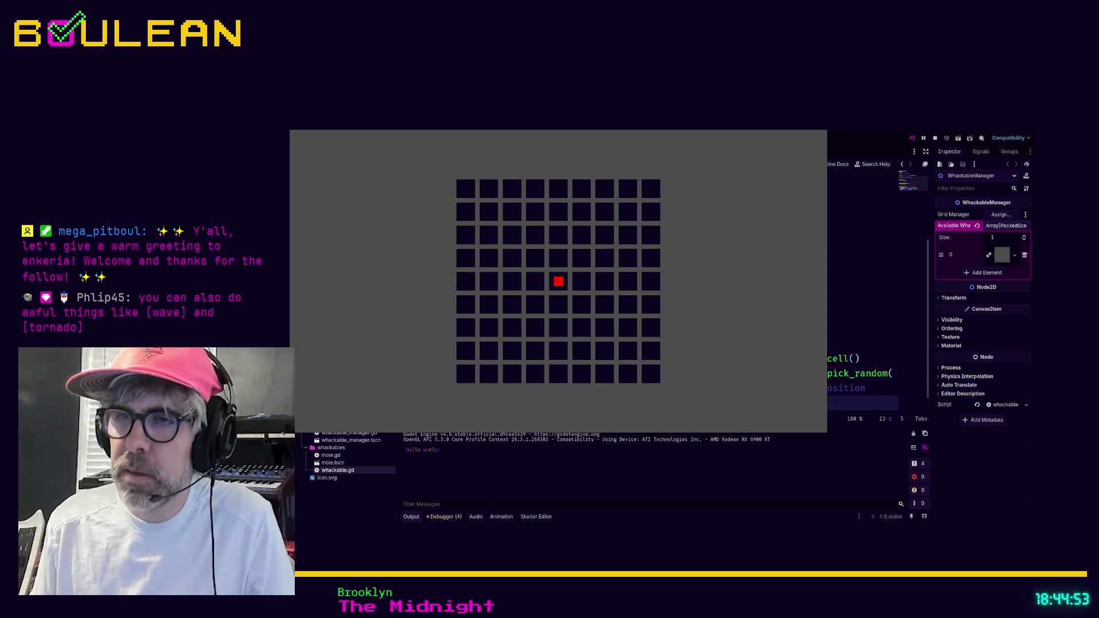
{"action": "type", "text": "cell.po"}
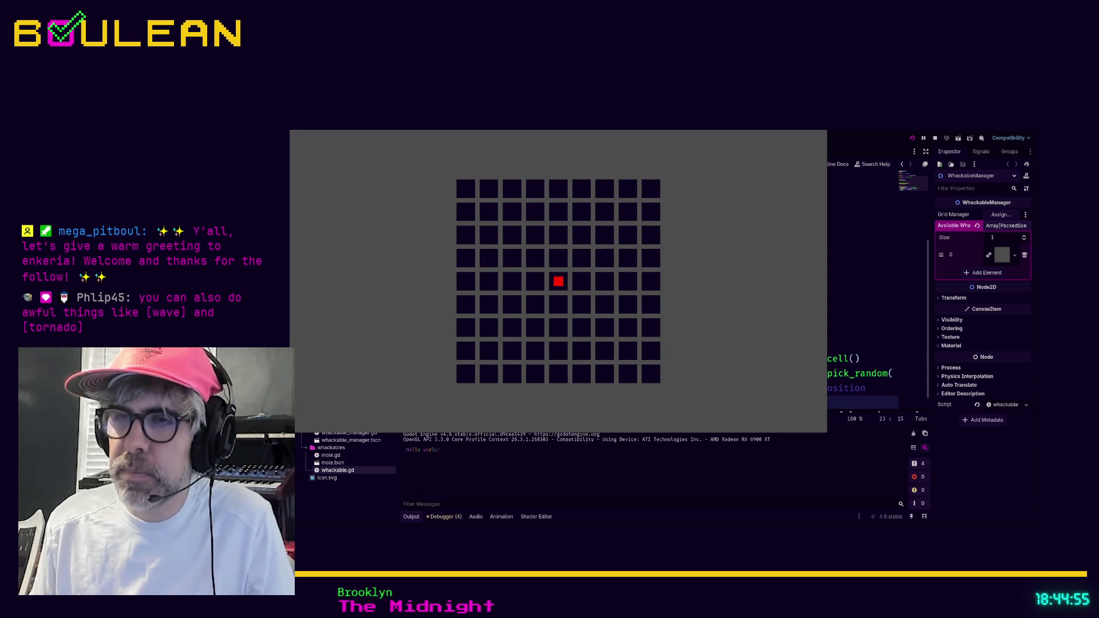
{"action": "type", "text": "si"}
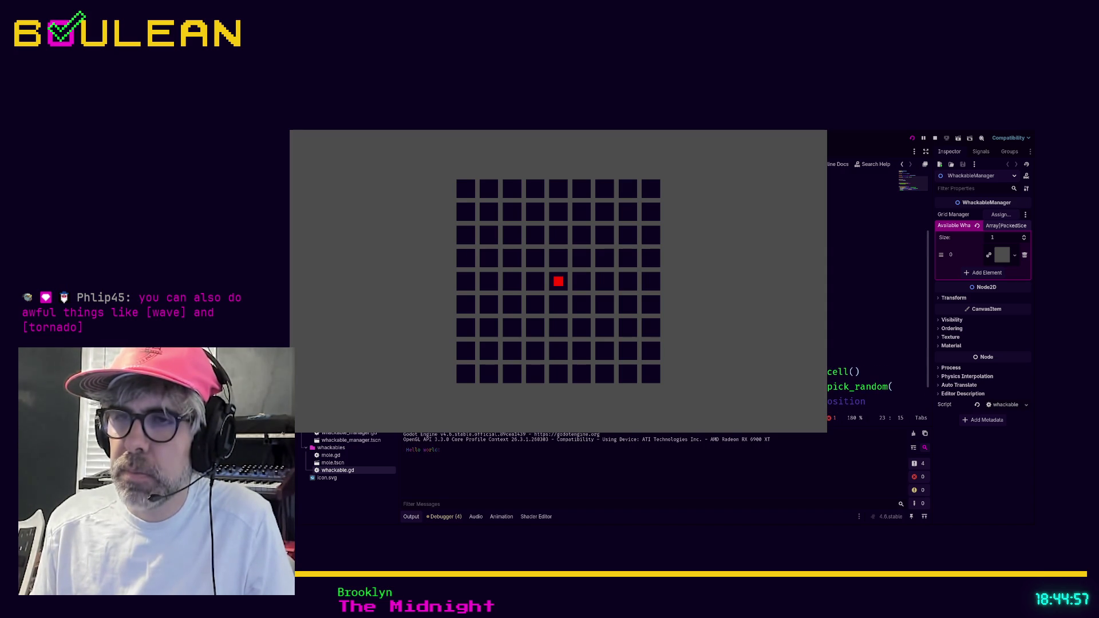
{"action": "type", "text": "tion"}
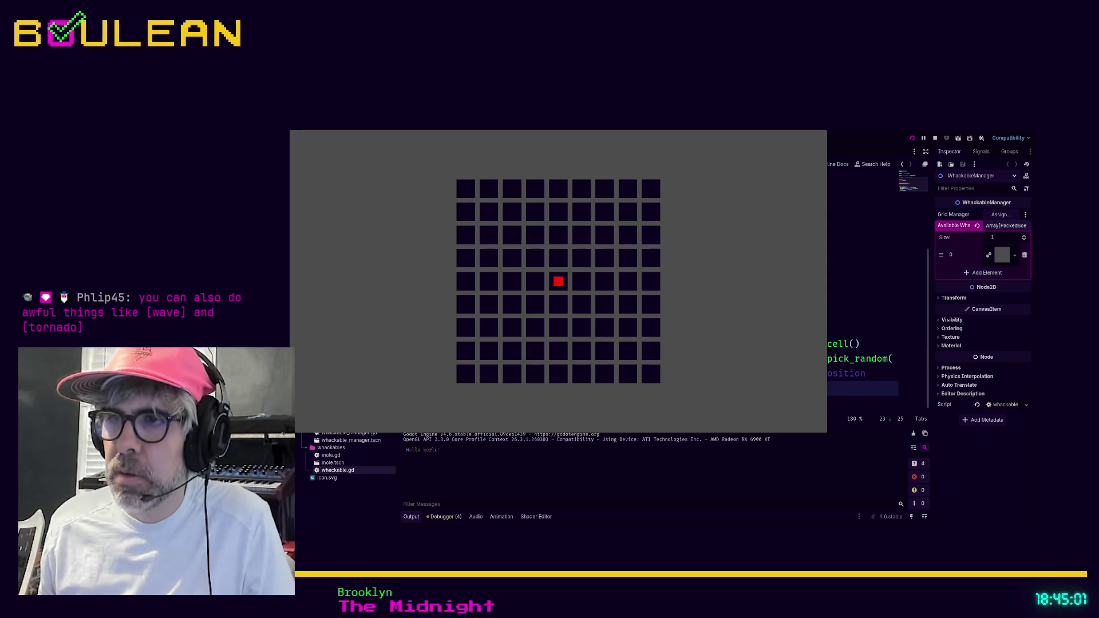
{"action": "key", "text": "F8"}
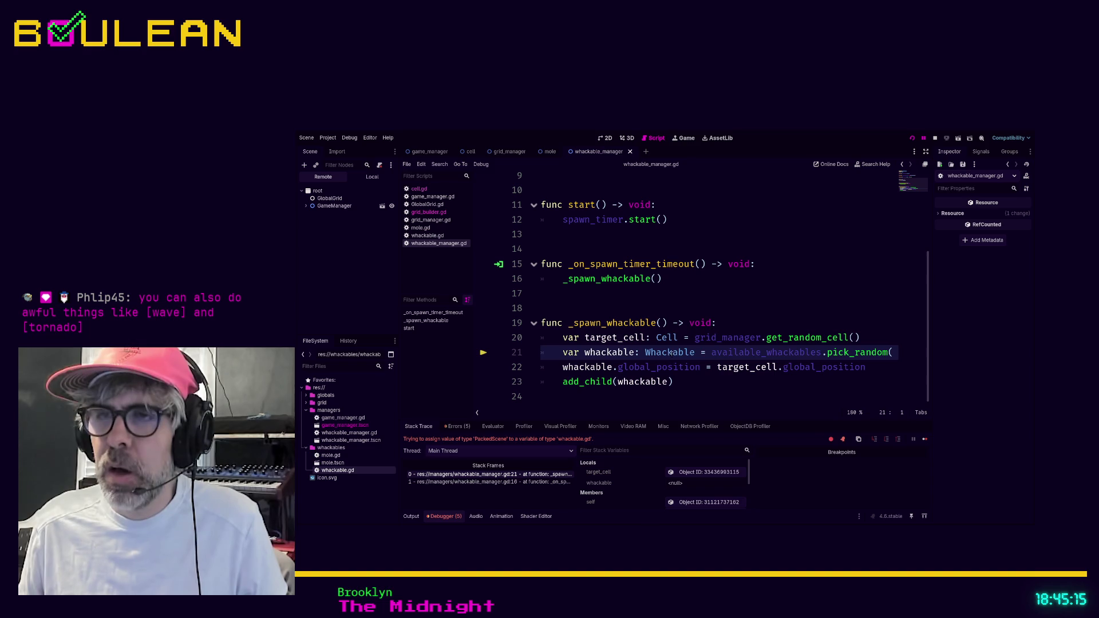
- Stop the debug session and append .instantiate() to the pick_random call on line 21
{"action": "left_click", "coordinate": [935, 138]}
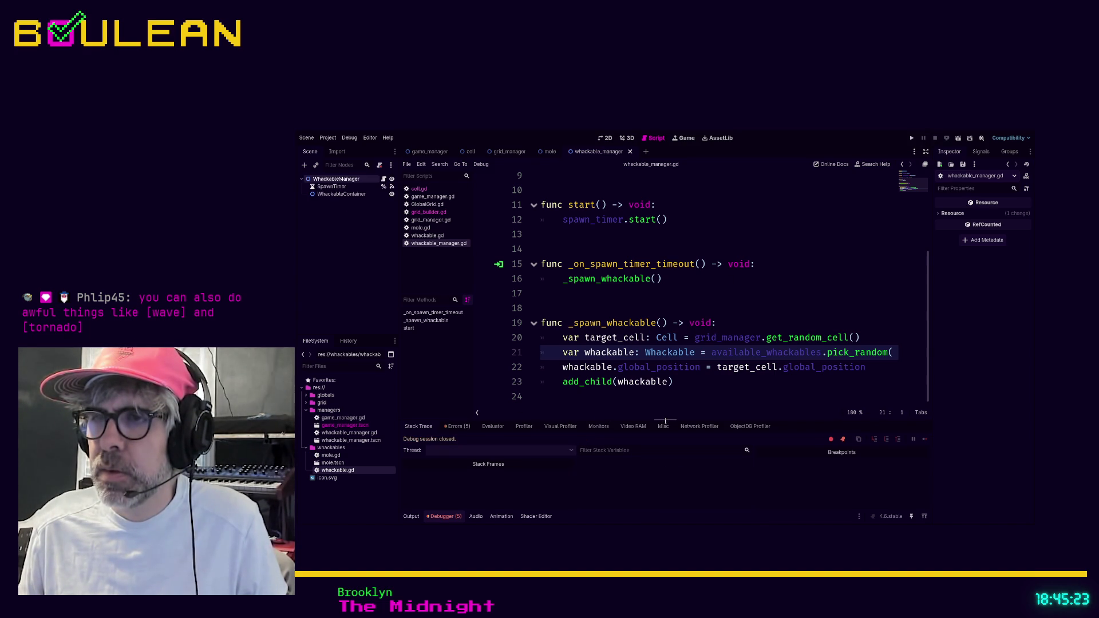
{"action": "left_click_drag", "start_coordinate": [665, 421], "coordinate": [665, 418]}
{"action": "left_click", "coordinate": [893, 357]}
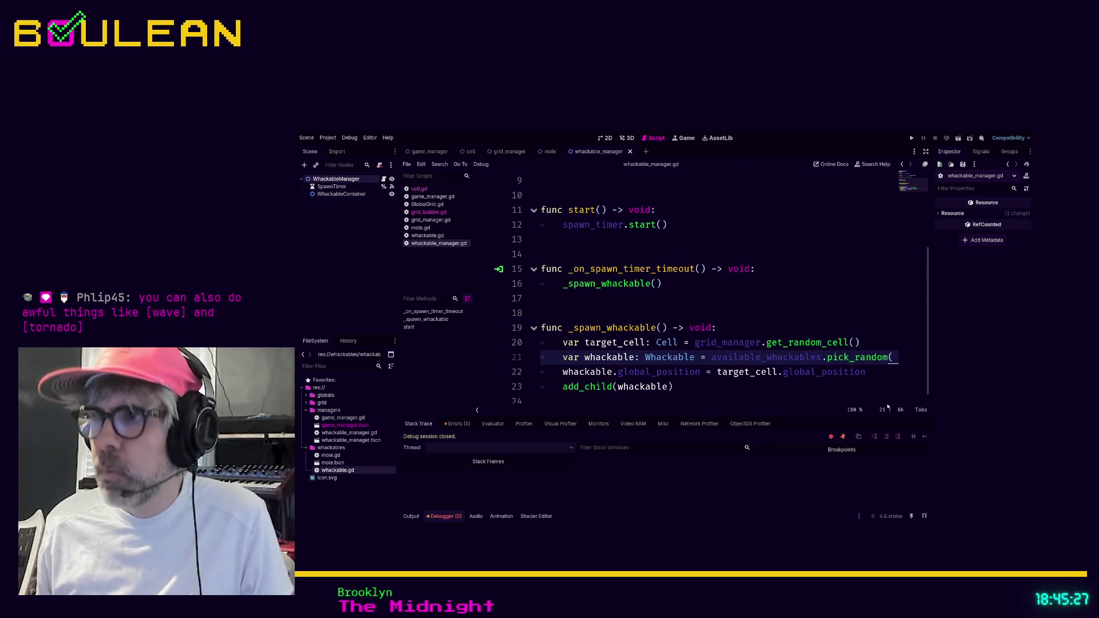
{"action": "mouse_move", "coordinate": [933, 359]}
{"action": "left_mouse_down"}
{"action": "mouse_move", "coordinate": [986, 355]}
{"action": "mouse_move", "coordinate": [917, 358]}
{"action": "left_mouse_up"}
{"action": "left_click_drag", "start_coordinate": [862, 399], "coordinate": [957, 375]}
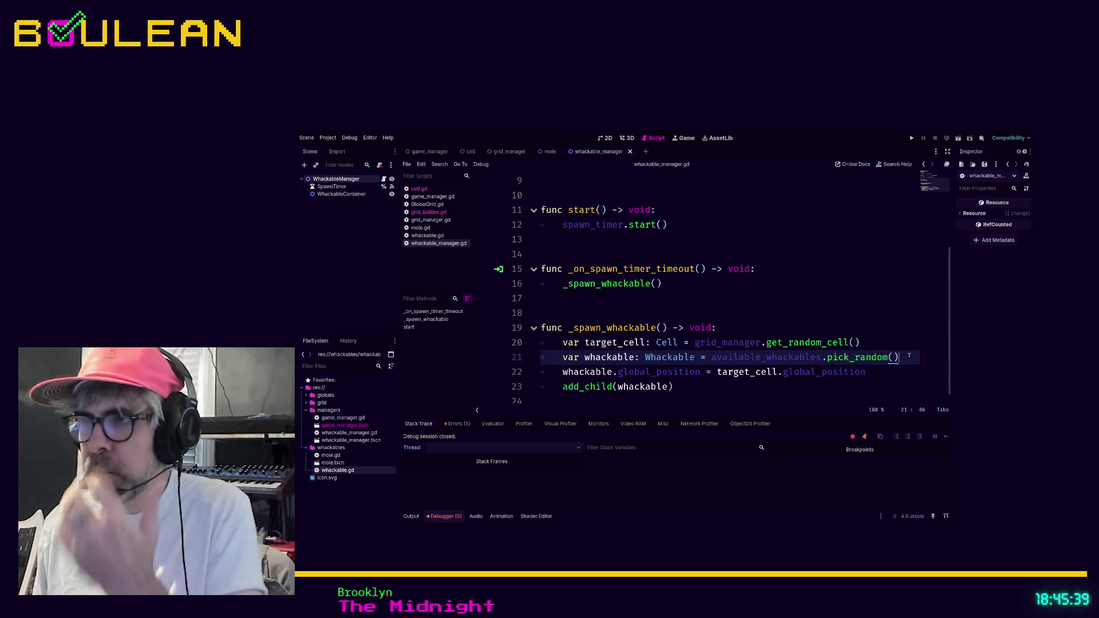
{"action": "type", "text": ".insttantiate("}
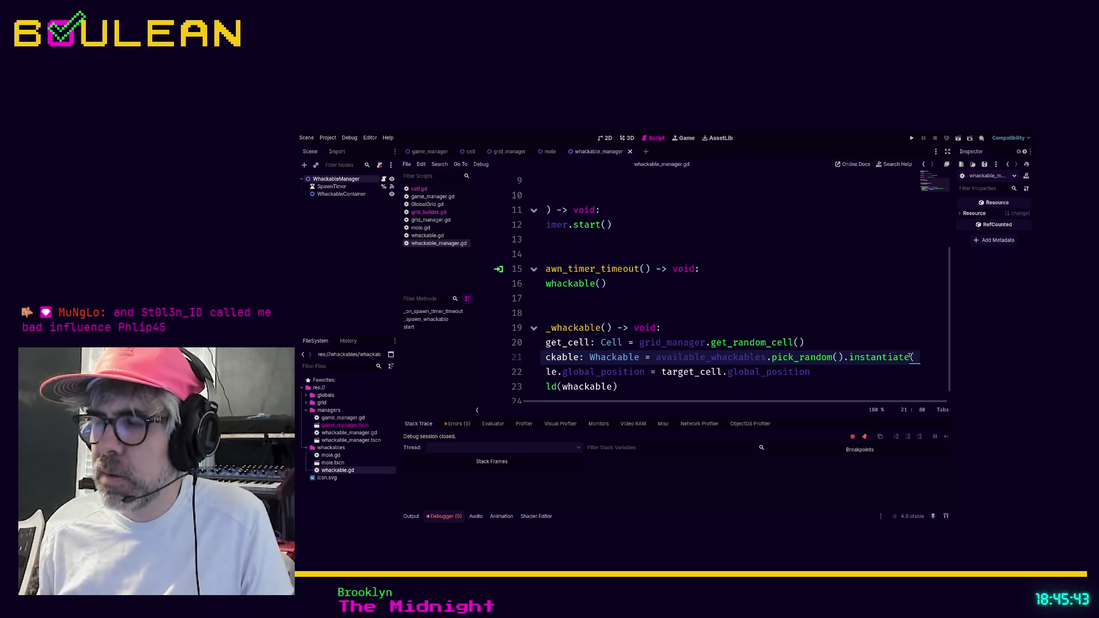
{"action": "key", "text": "Down"}
{"action": "key", "text": "Up"}
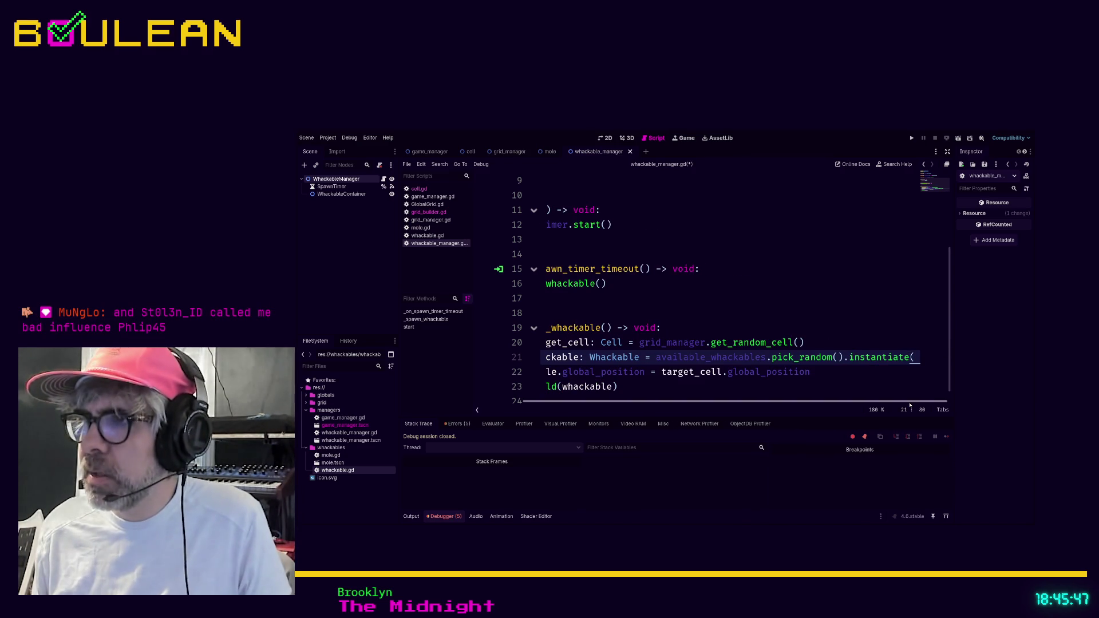
- Save whackable_manager.gd with the finished add_child line
{"action": "mouse_move", "coordinate": [951, 389]}
{"action": "left_mouse_down"}
{"action": "mouse_move", "coordinate": [887, 384]}
{"action": "mouse_move", "coordinate": [992, 382]}
{"action": "mouse_move", "coordinate": [795, 387]}
{"action": "mouse_move", "coordinate": [995, 389]}
{"action": "left_mouse_up"}
{"action": "scroll", "coordinate": [752, 405], "scroll_direction": "right", "scroll_amount": 2}
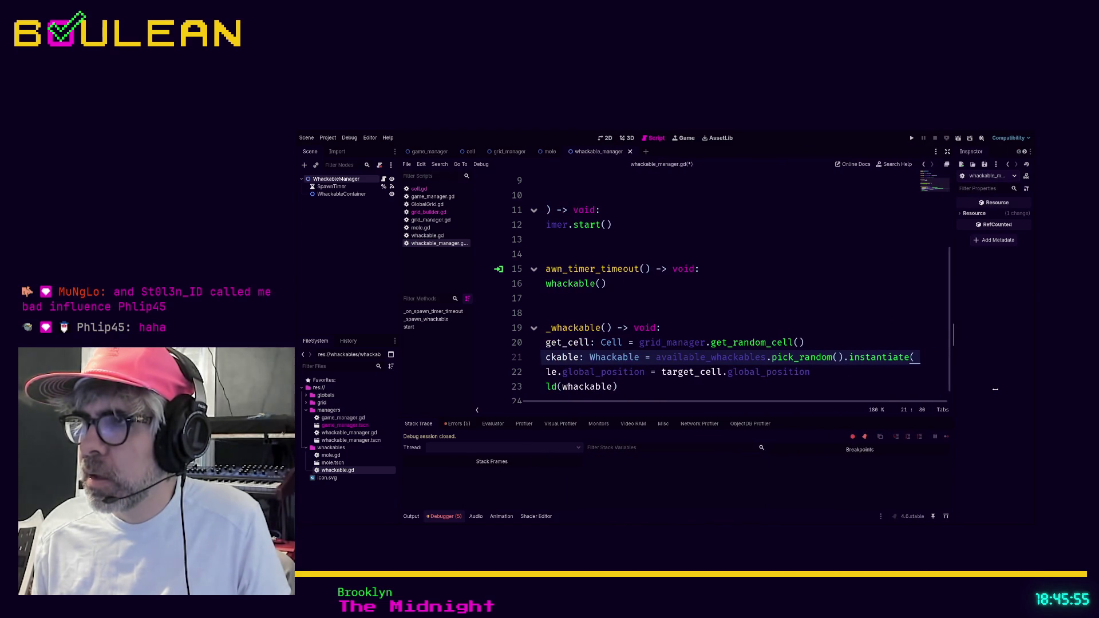
{"action": "scroll", "coordinate": [834, 345], "scroll_direction": "down", "scroll_amount": 3, "text": "ctrl"}
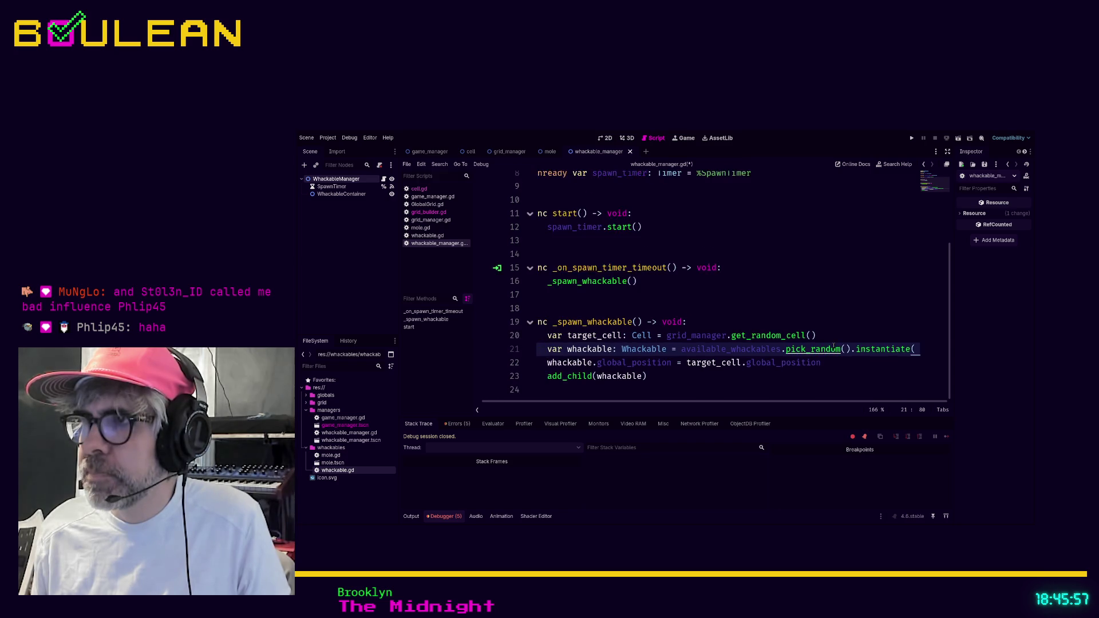
{"action": "type", "text": ")"}
{"action": "left_click", "coordinate": [865, 364]}
{"action": "key", "text": "ctrl+s"}
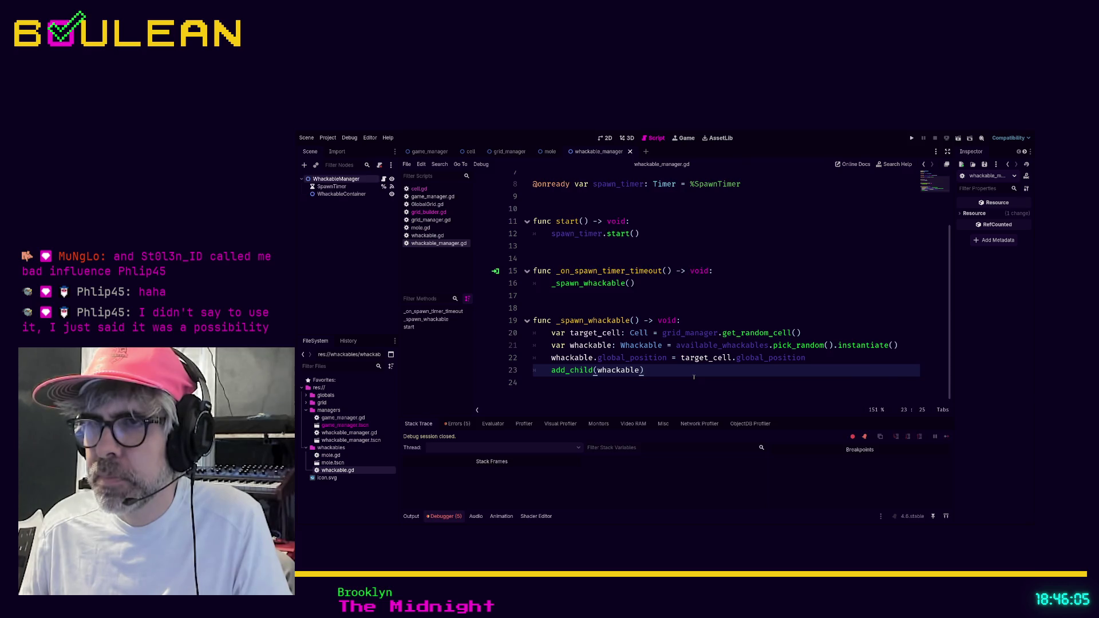
- Run the project; it halts in get_random_cell on an invalid (9, 6) key
{"action": "key", "text": "F5"}
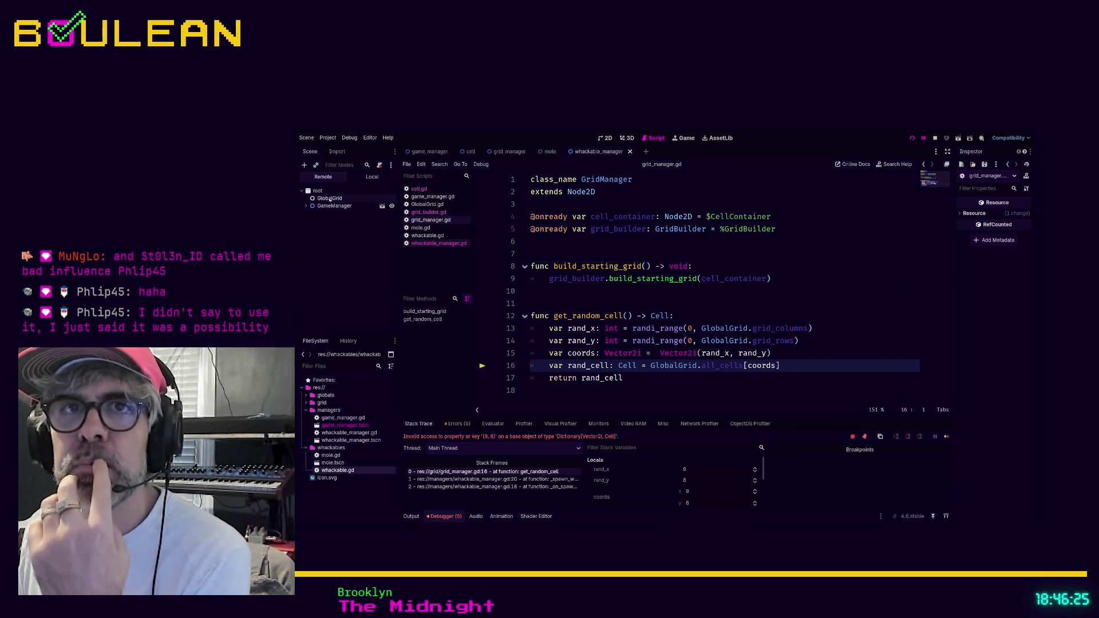
- Expand GameManager > GridManager > CellContainer in the remote tree and inspect the first cells' positions
{"action": "left_click", "coordinate": [307, 206]}
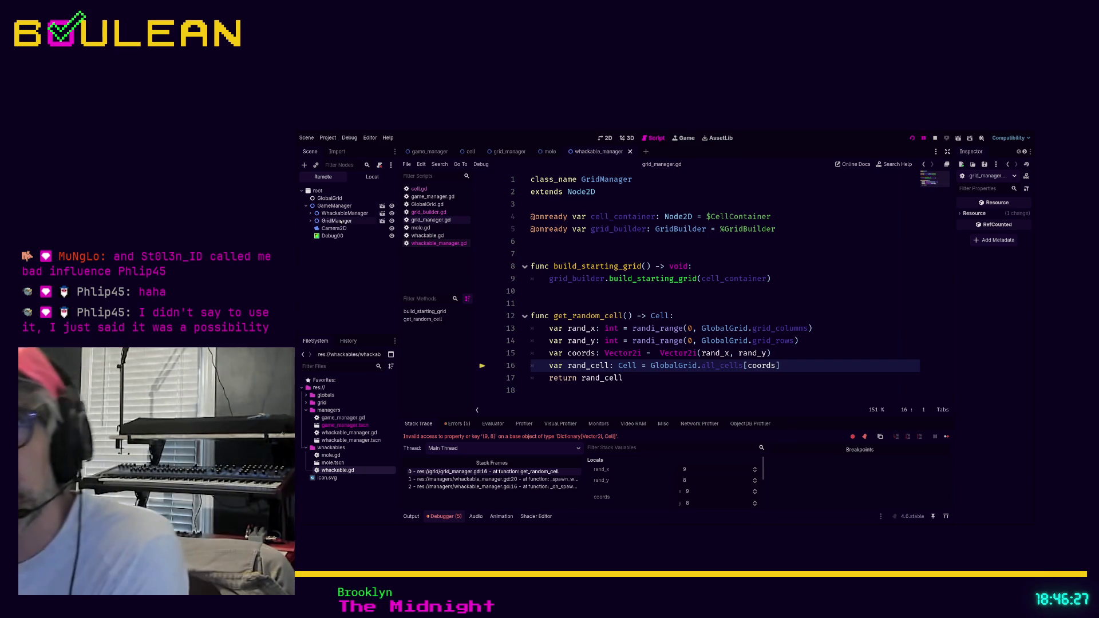
{"action": "left_click", "coordinate": [310, 221]}
{"action": "left_click", "coordinate": [333, 230]}
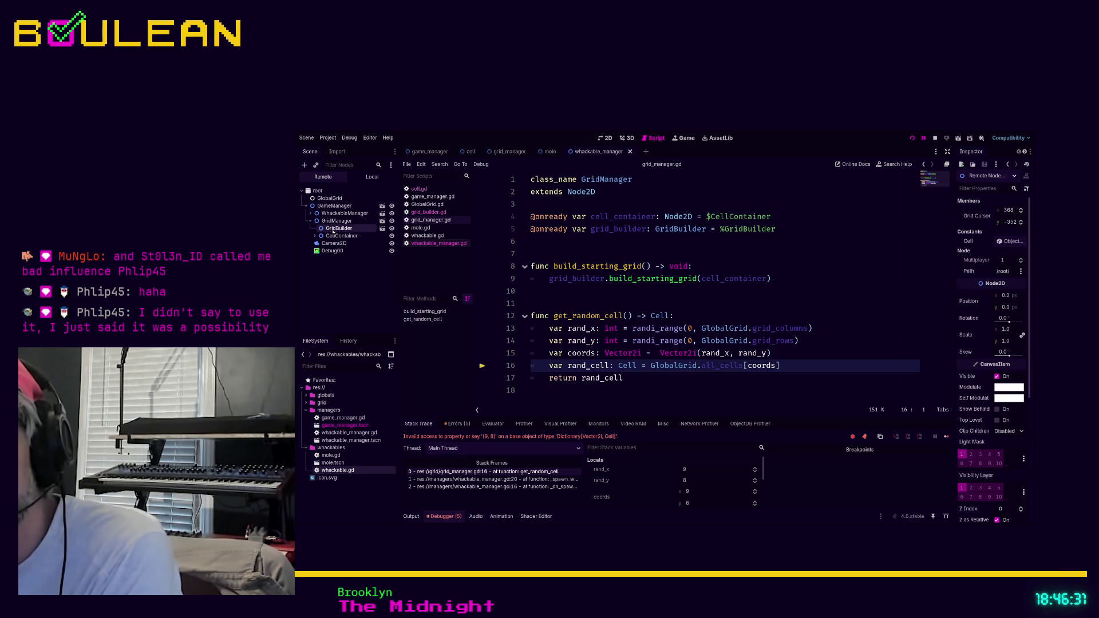
{"action": "double_click", "coordinate": [338, 236]}
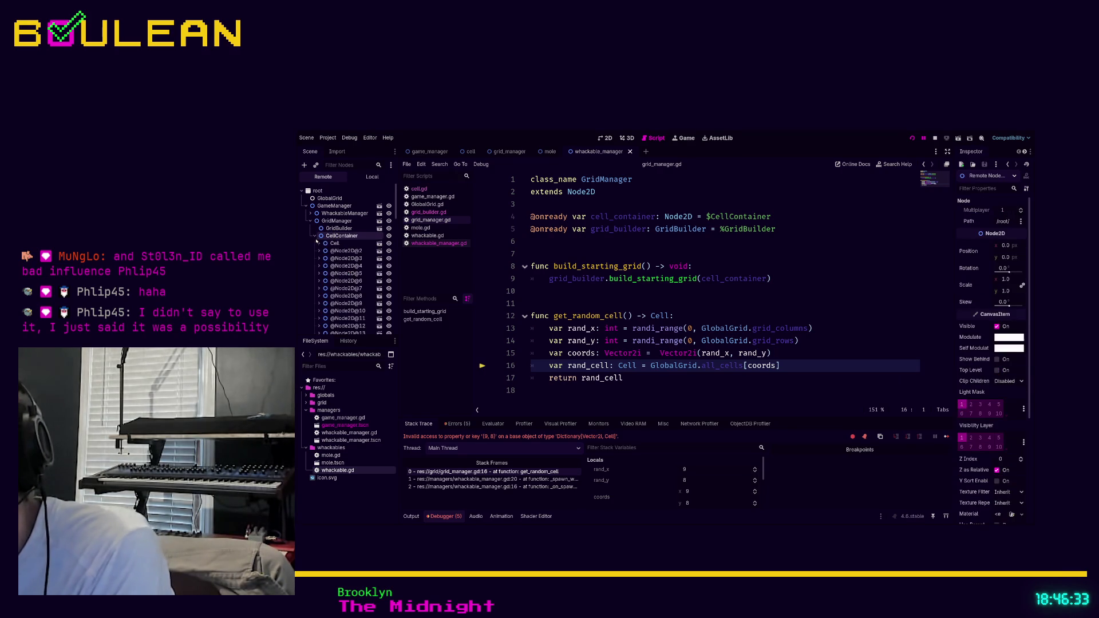
{"action": "double_click", "coordinate": [344, 251]}
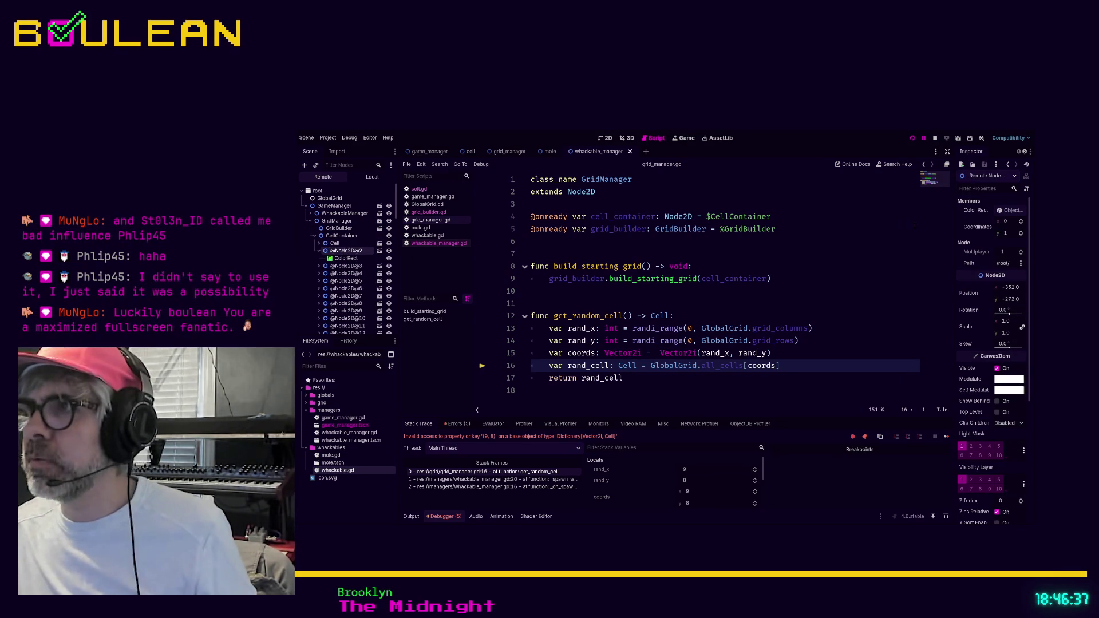
{"action": "double_click", "coordinate": [347, 319]}
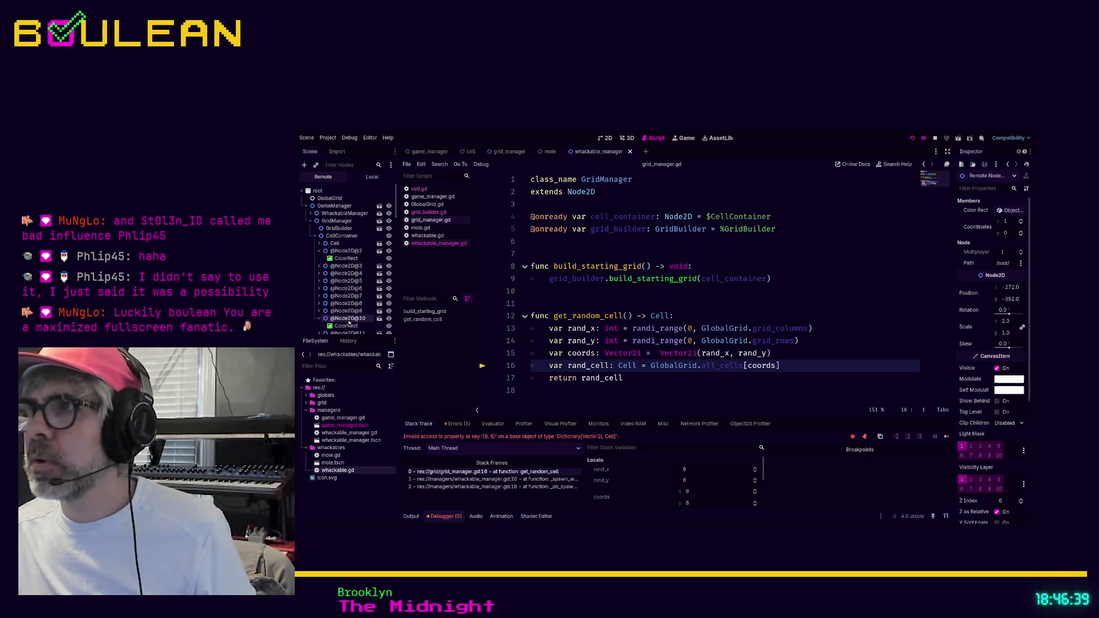
{"action": "double_click", "coordinate": [347, 311]}
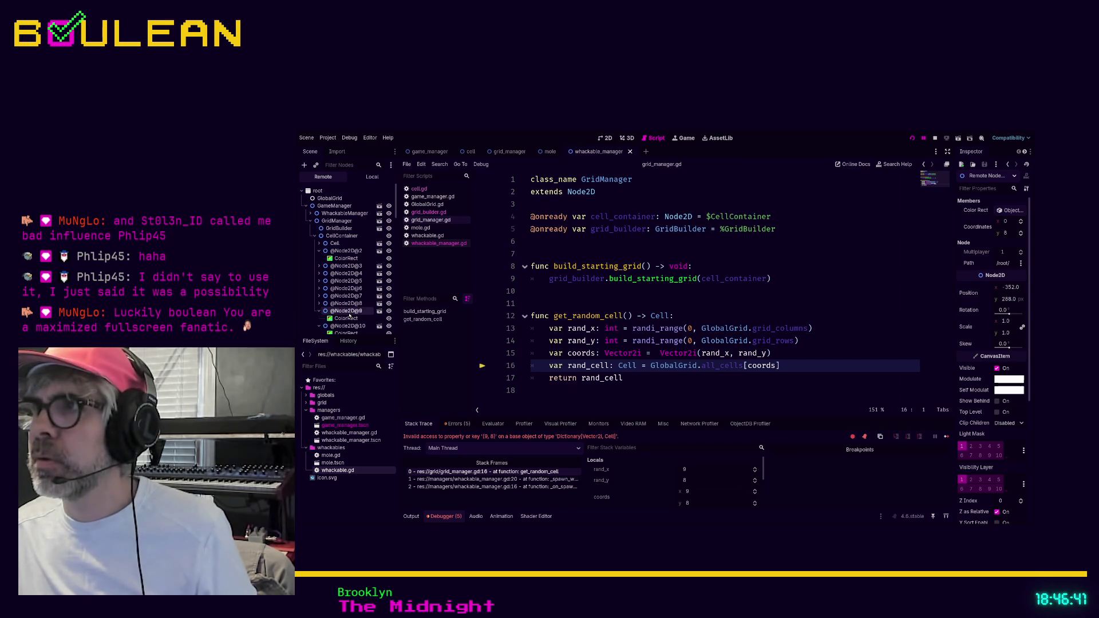
{"action": "double_click", "coordinate": [347, 302]}
{"action": "double_click", "coordinate": [346, 295]}
{"action": "double_click", "coordinate": [346, 288]}
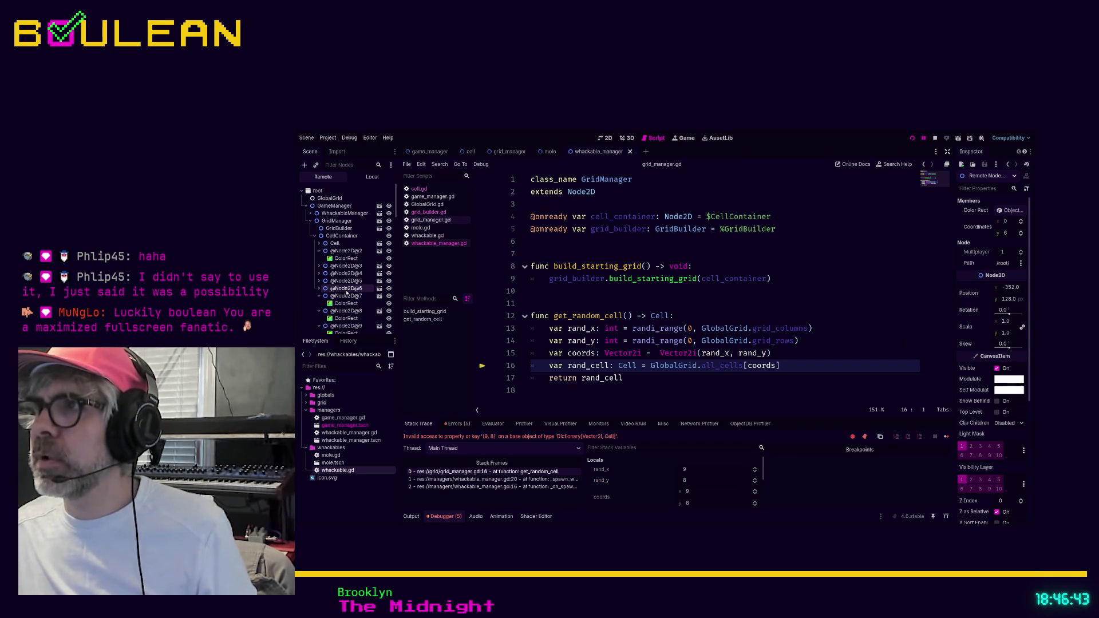
- Inspect cells down to the last one at 8, 8, and open GlobalGrid.gd showing the 9x9 size
{"action": "scroll", "coordinate": [346, 292], "scroll_direction": "down", "scroll_amount": 5}
{"action": "double_click", "coordinate": [347, 320]}
{"action": "scroll", "coordinate": [342, 318], "scroll_direction": "down", "scroll_amount": 3}
{"action": "double_click", "coordinate": [347, 317]}
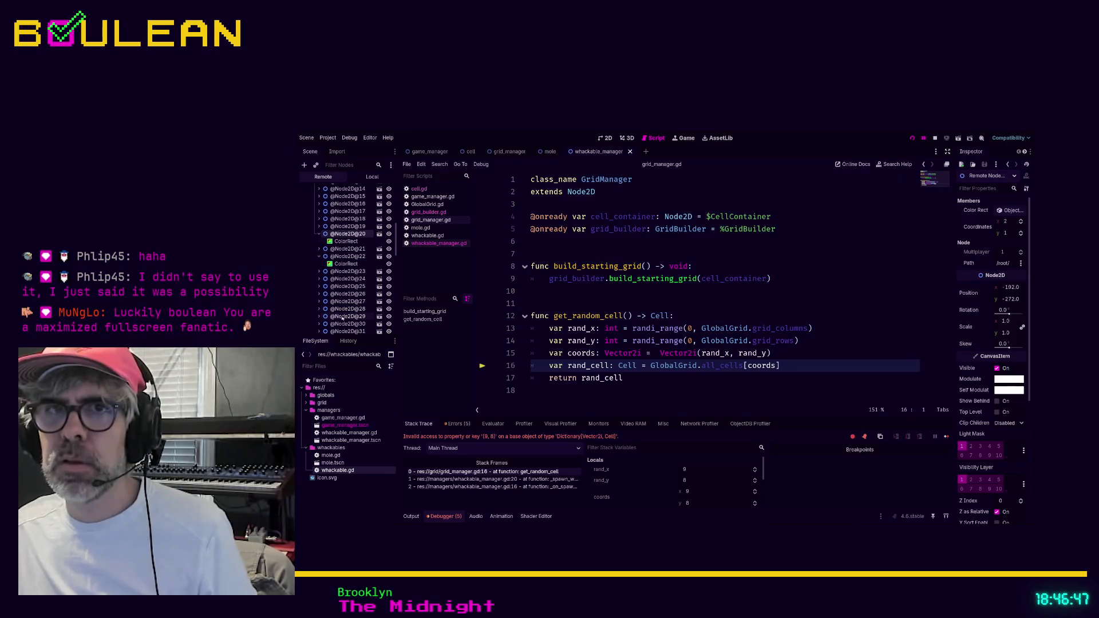
{"action": "left_click", "coordinate": [342, 324]}
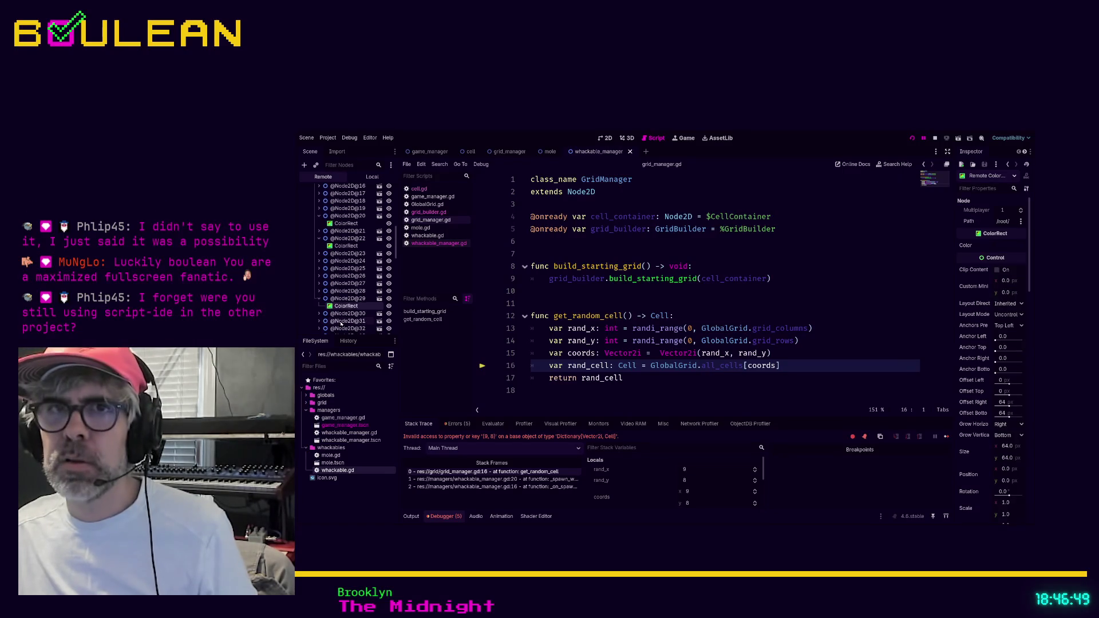
{"action": "double_click", "coordinate": [344, 321]}
{"action": "scroll", "coordinate": [341, 323], "scroll_direction": "down", "scroll_amount": 3}
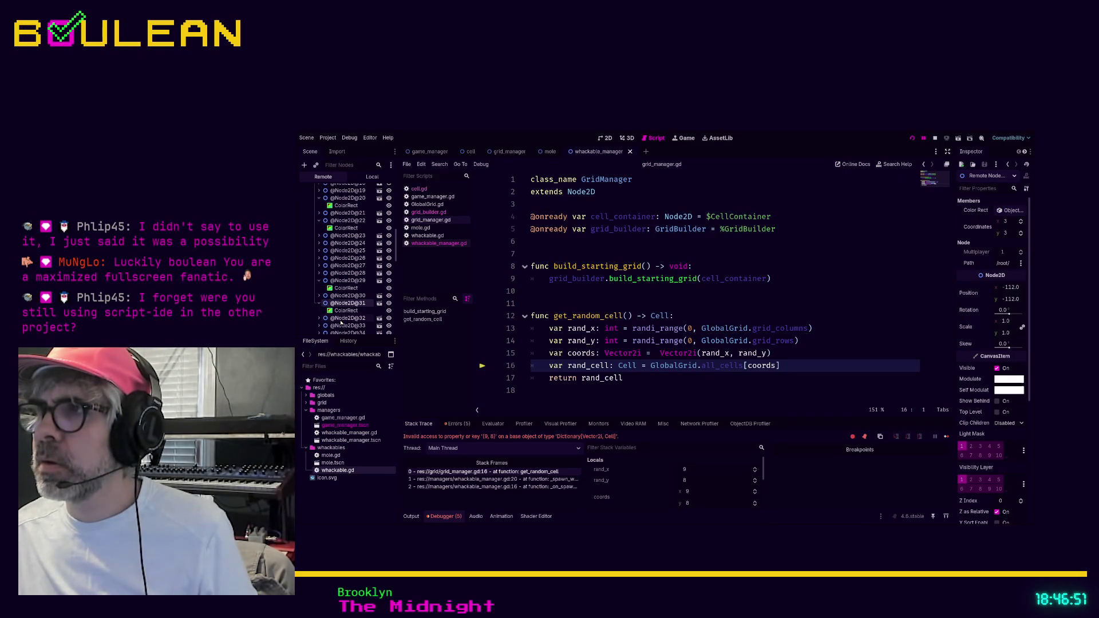
{"action": "double_click", "coordinate": [342, 327]}
{"action": "scroll", "coordinate": [342, 323], "scroll_direction": "down", "scroll_amount": 3}
{"action": "scroll", "coordinate": [340, 318], "scroll_direction": "down", "scroll_amount": 12}
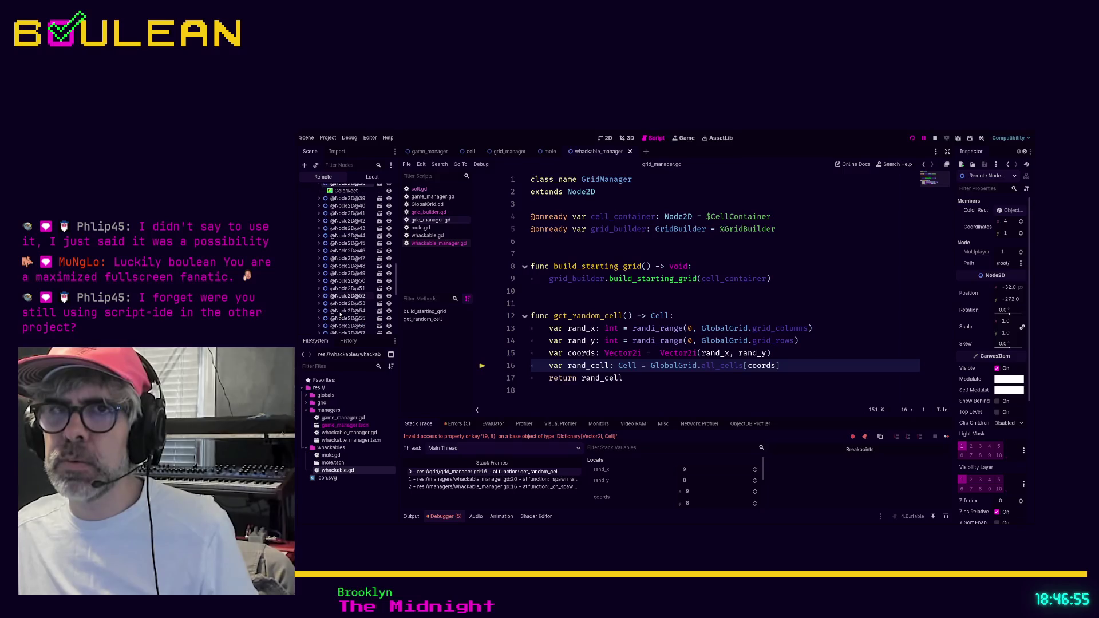
{"action": "double_click", "coordinate": [341, 325]}
{"action": "scroll", "coordinate": [343, 320], "scroll_direction": "down", "scroll_amount": 4}
{"action": "double_click", "coordinate": [343, 312]}
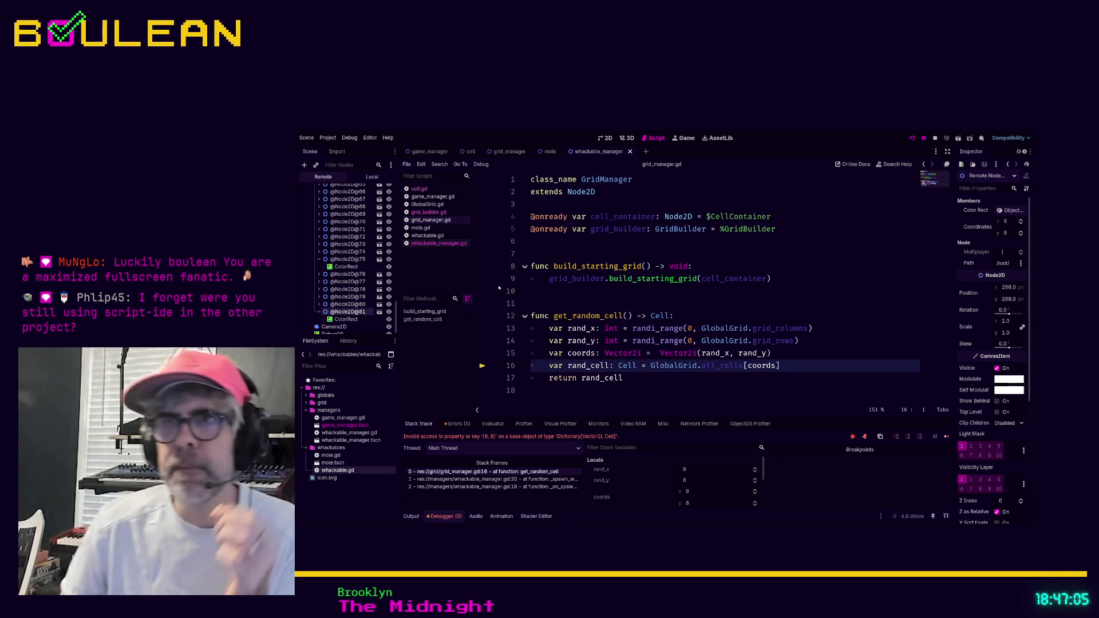
{"action": "left_click", "coordinate": [427, 205]}
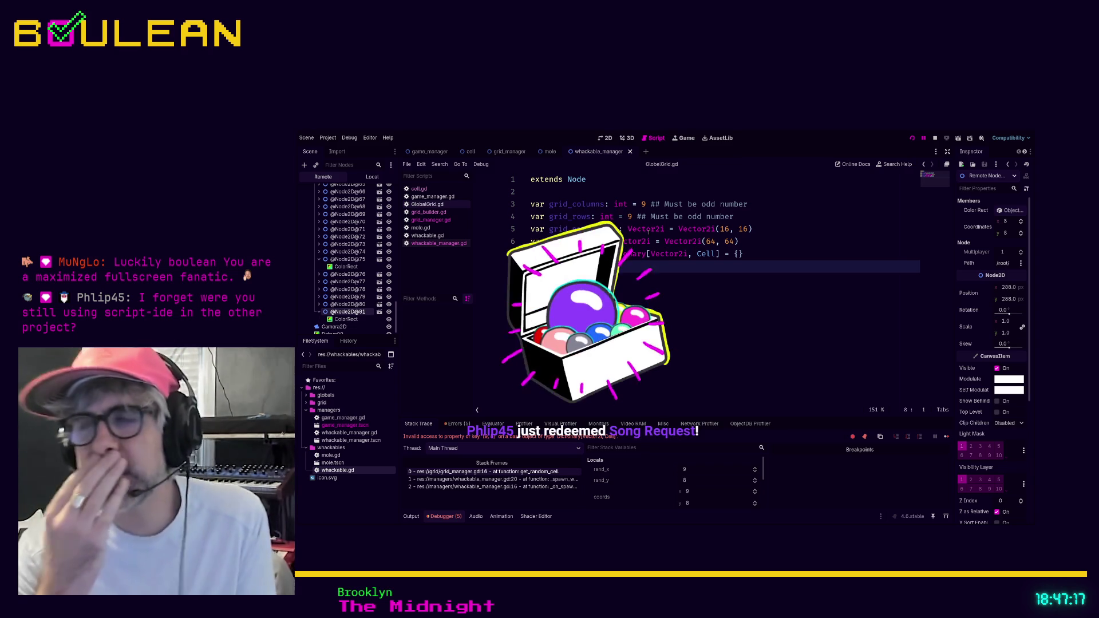
- Add '- 1' to both randi_range upper bounds in grid_manager.gd and rerun the game
{"action": "left_click", "coordinate": [438, 220]}
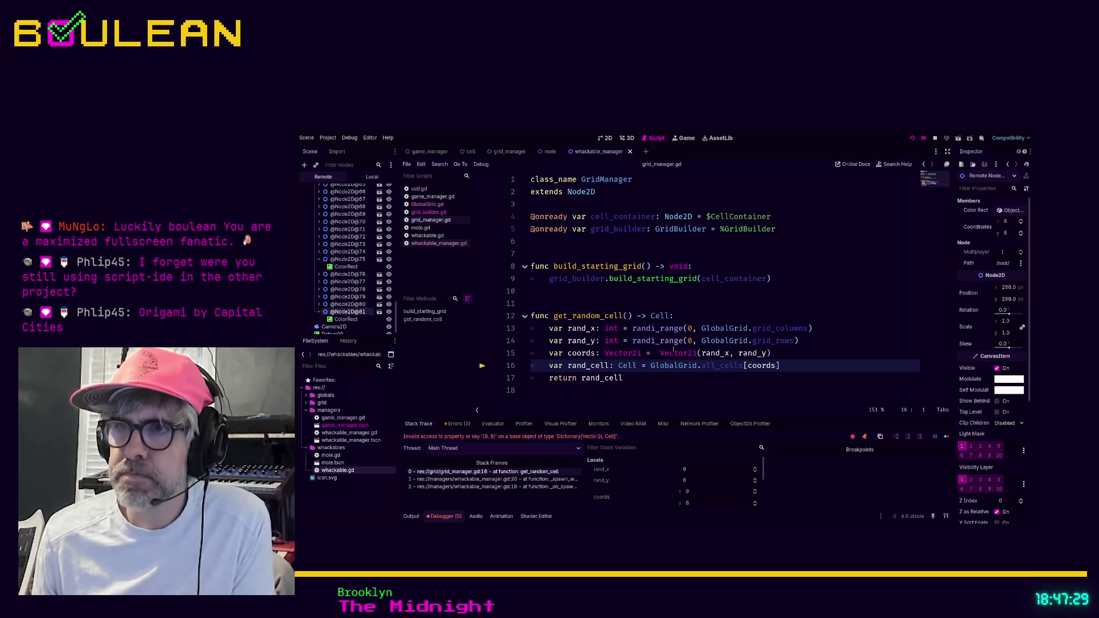
{"action": "left_click", "coordinate": [819, 328]}
{"action": "type", "text": "-"}
{"action": "key", "text": "BackSpace"}
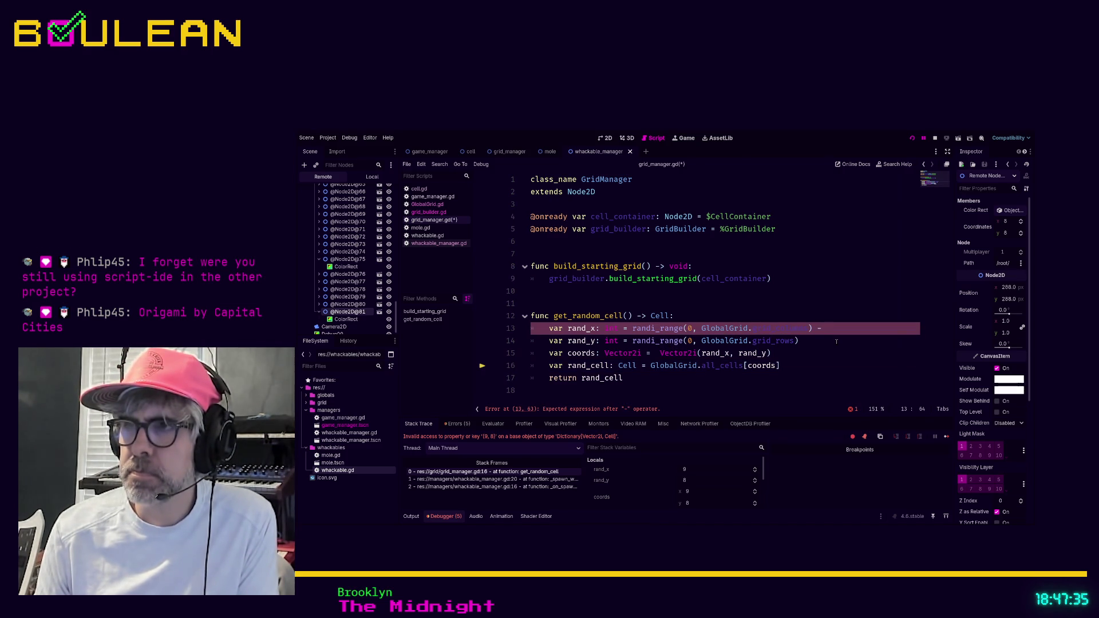
{"action": "key", "text": "BackSpace"}
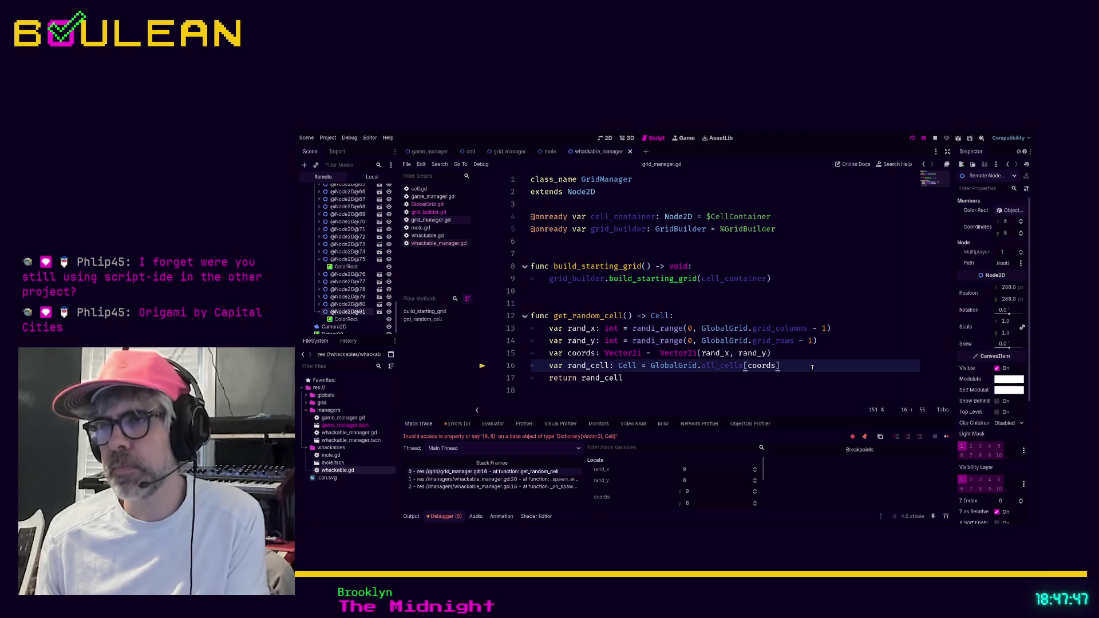
{"action": "key", "text": "F5"}
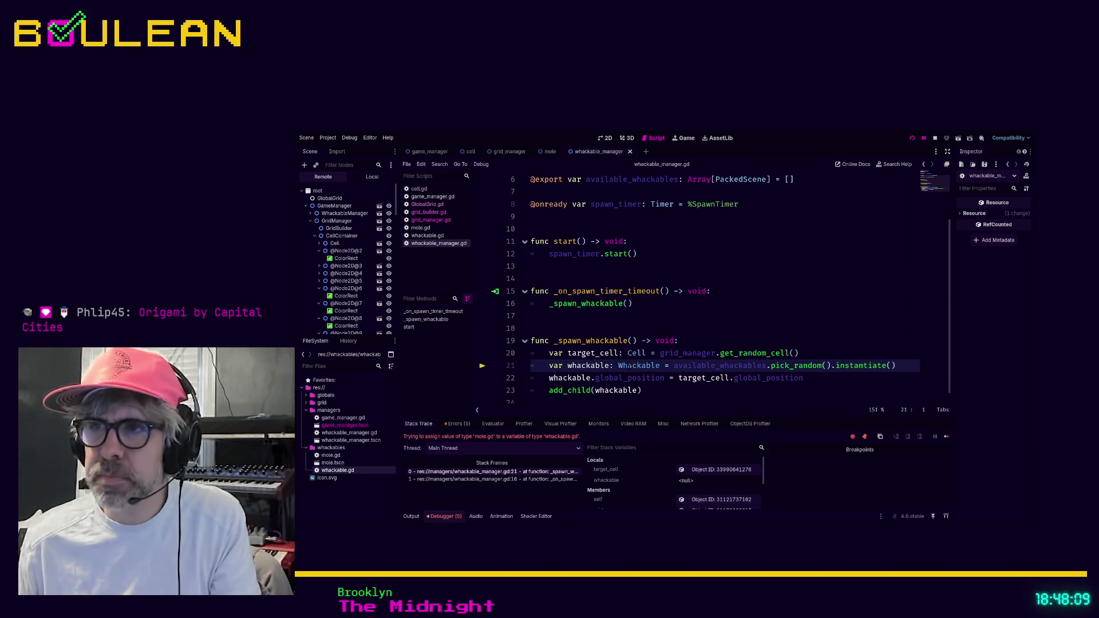
- Try Mole as the type on line 21, then revert it to Whackable
{"action": "double_click", "coordinate": [627, 366]}
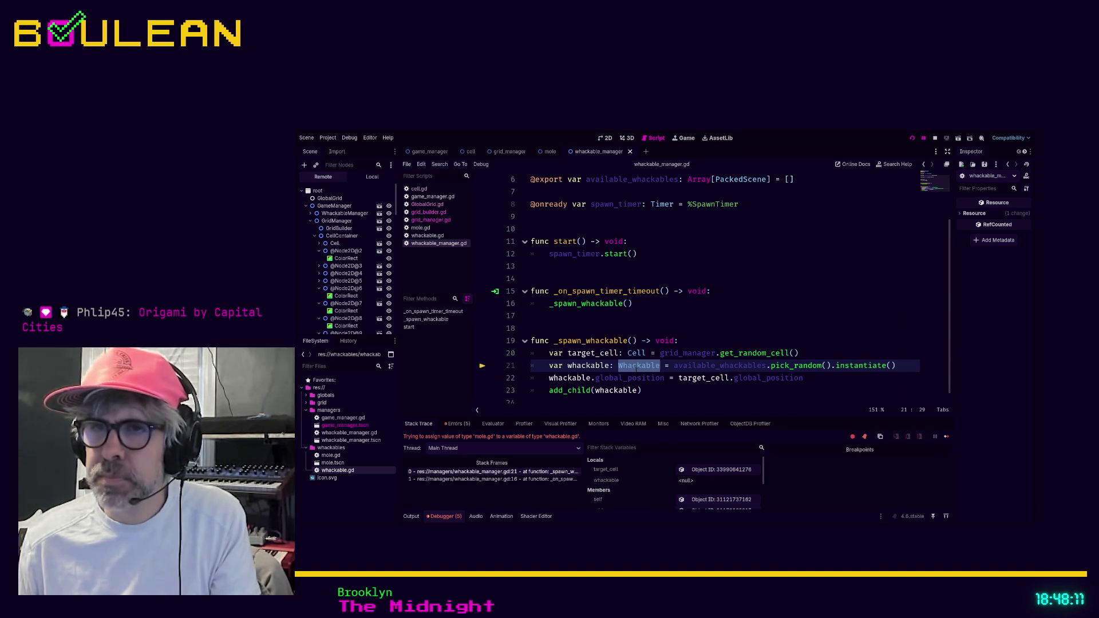
{"action": "type", "text": "Mole"}
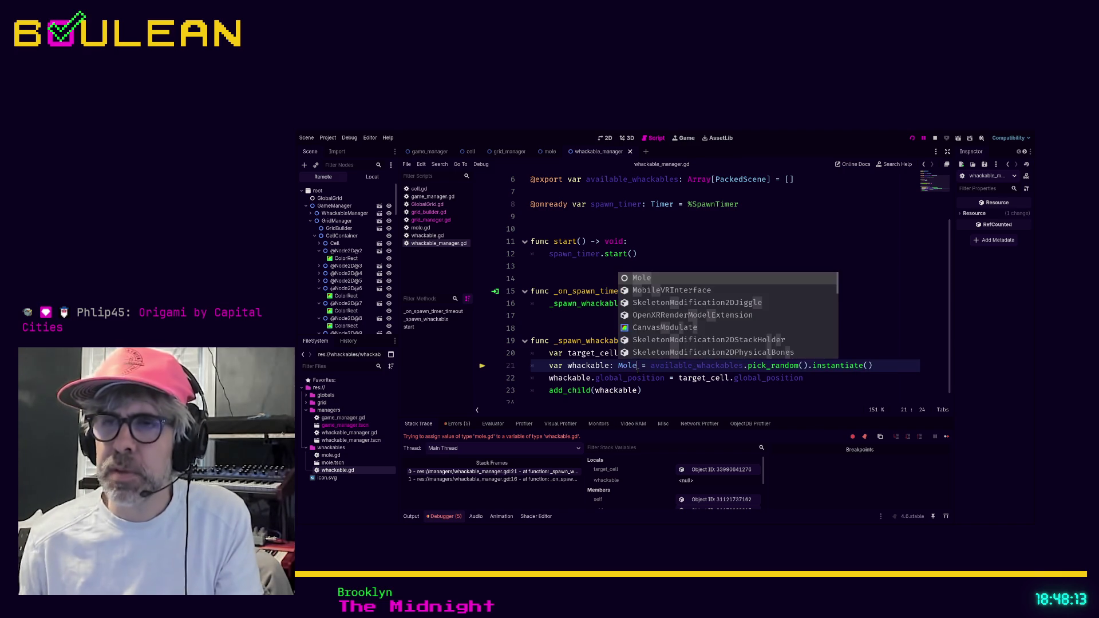
{"action": "left_click", "coordinate": [655, 392]}
{"action": "double_click", "coordinate": [626, 365]}
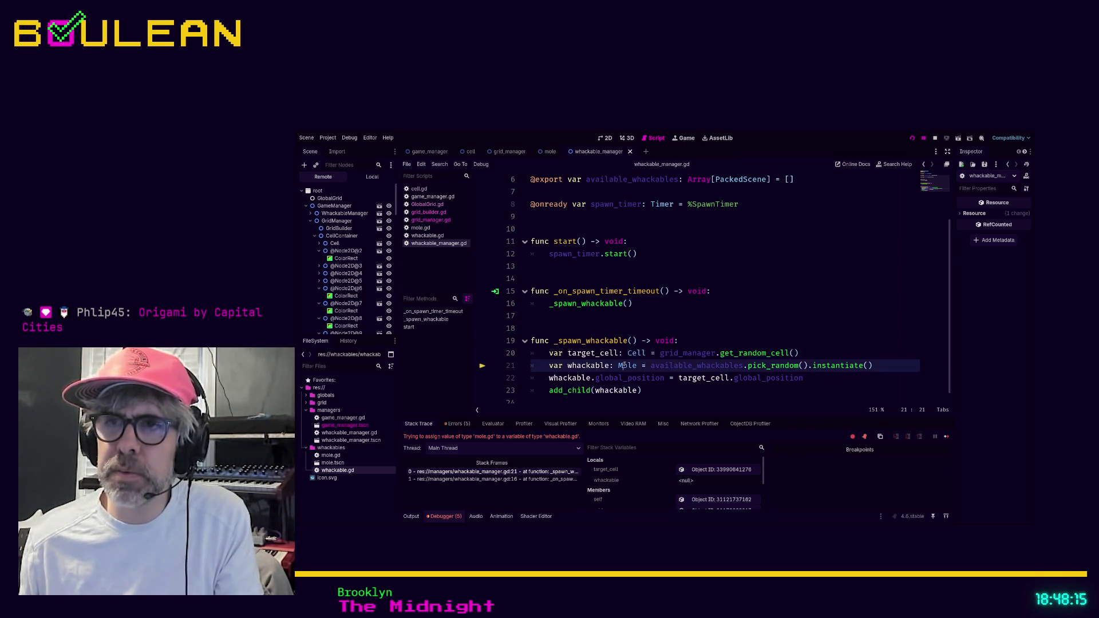
{"action": "type", "text": "Whackable"}
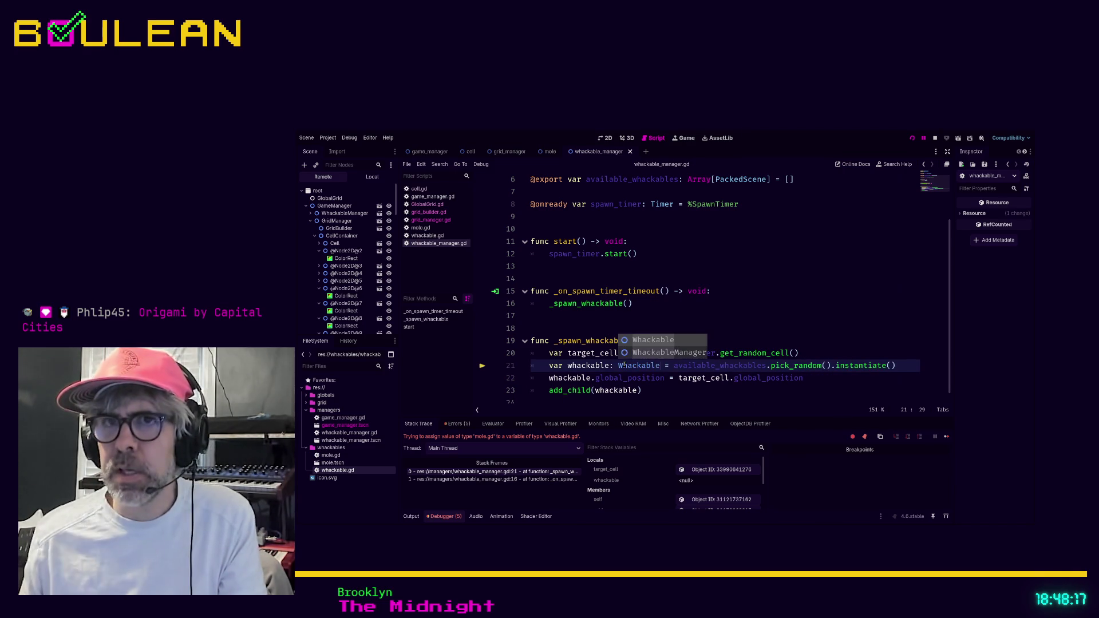
{"action": "left_click", "coordinate": [653, 391]}
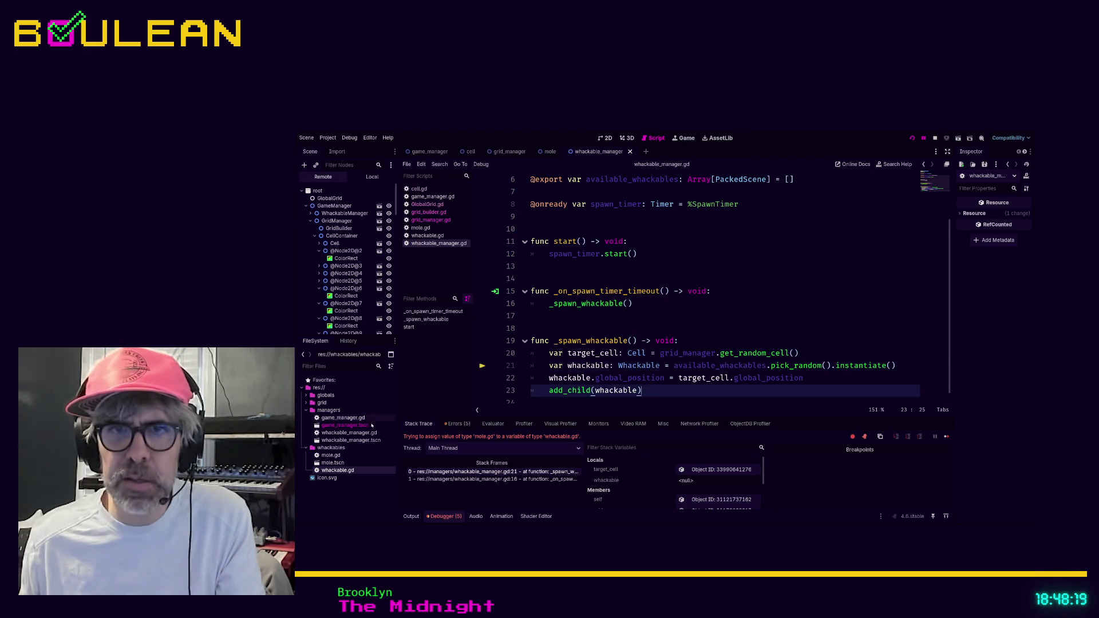
- Correct the base class in whackable.gd and change mole.gd to 'extends Whackable'
{"action": "double_click", "coordinate": [339, 469]}
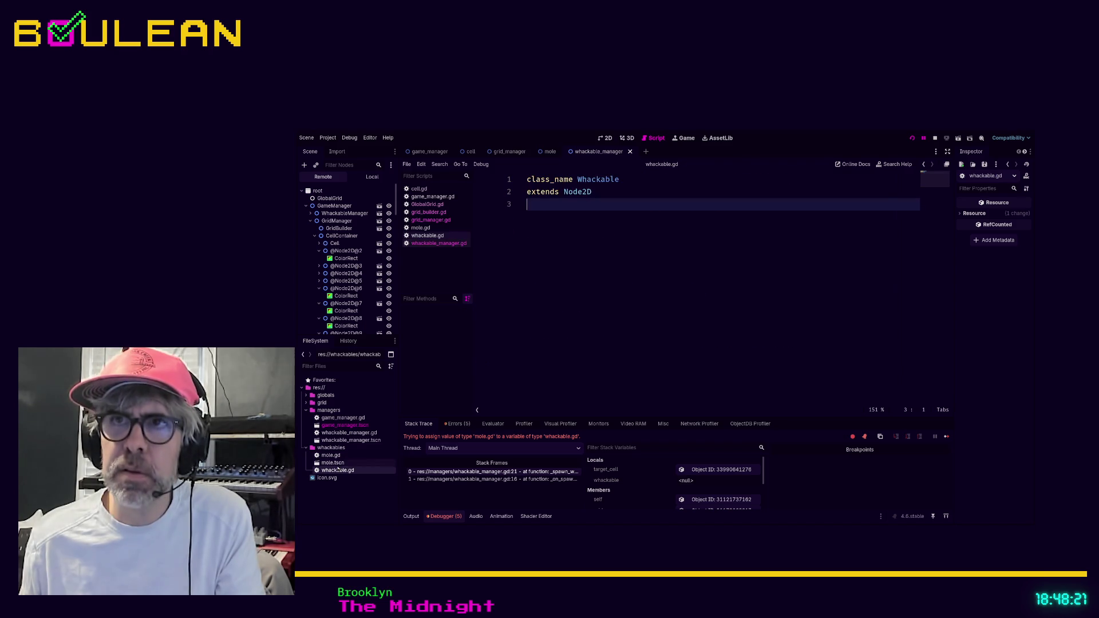
{"action": "left_click", "coordinate": [610, 192]}
{"action": "key", "text": "BackSpace"}
{"action": "key", "text": "BackSpace"}
{"action": "key", "text": "BackSpace"}
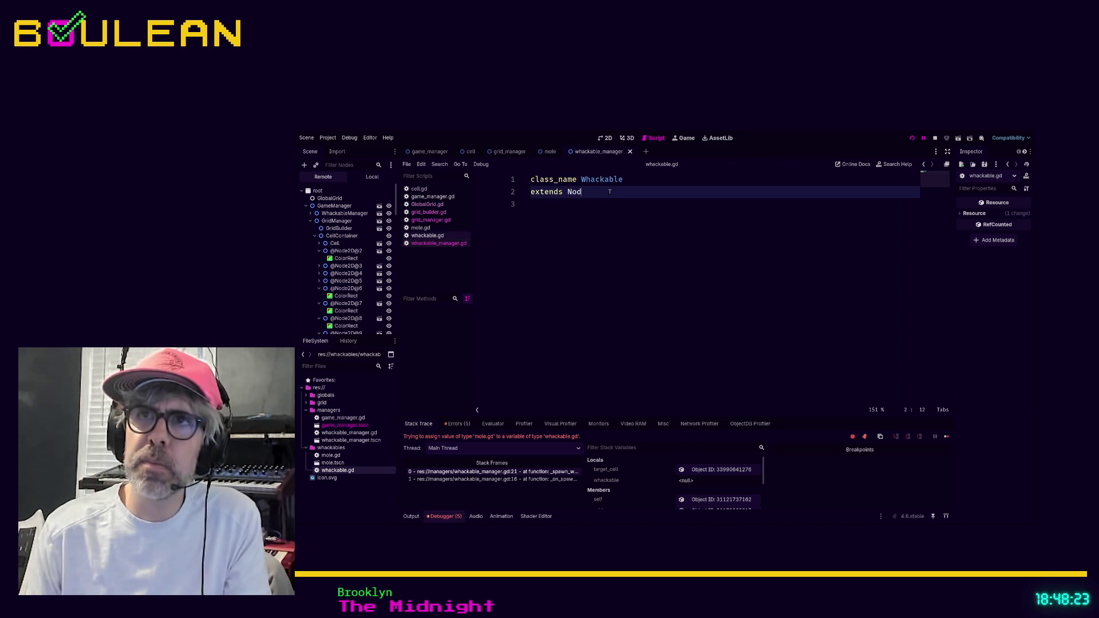
{"action": "type", "text": "e2D"}
{"action": "key", "text": "Return"}
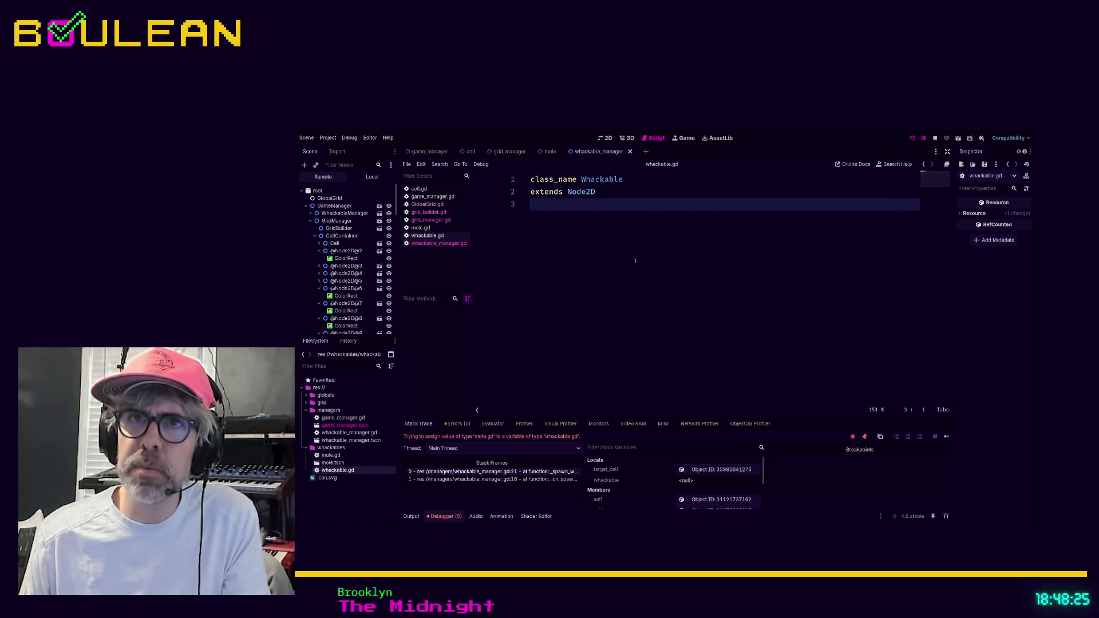
{"action": "left_click", "coordinate": [421, 227]}
{"action": "left_click", "coordinate": [599, 190]}
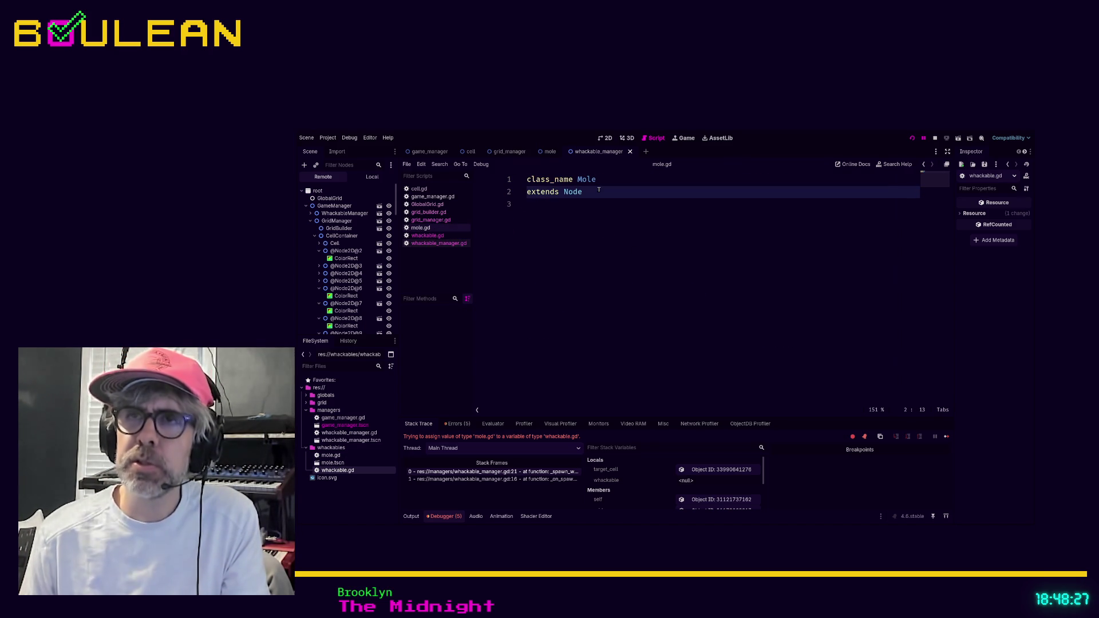
{"action": "key", "text": "BackSpace"}
{"action": "type", "text": "Whackabl"}
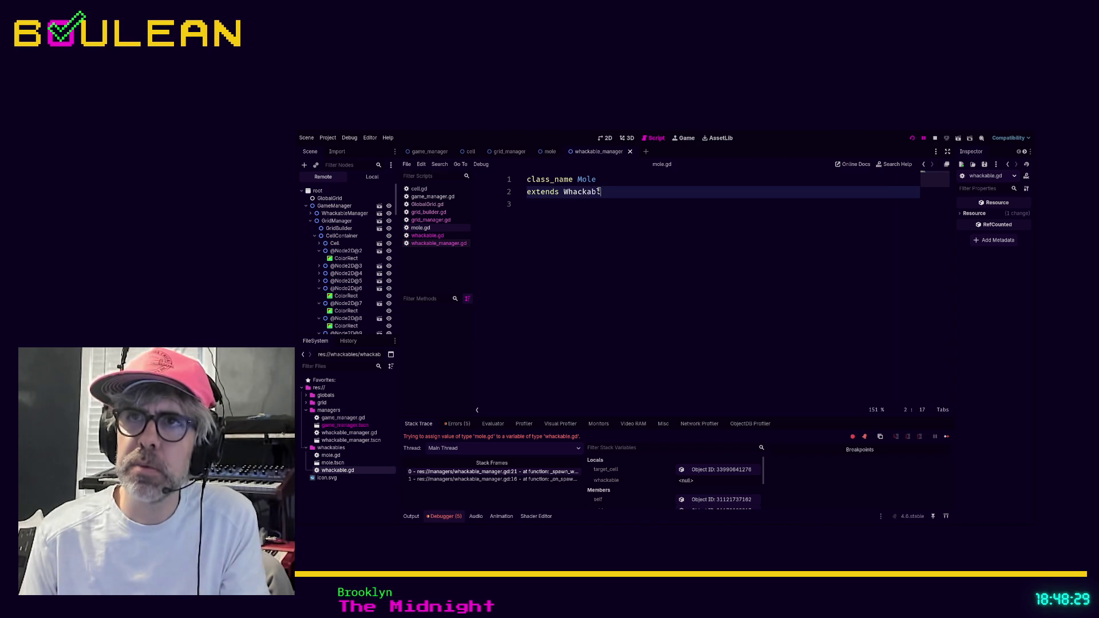
{"action": "key", "text": "Return"}
{"action": "left_click", "coordinate": [604, 278]}
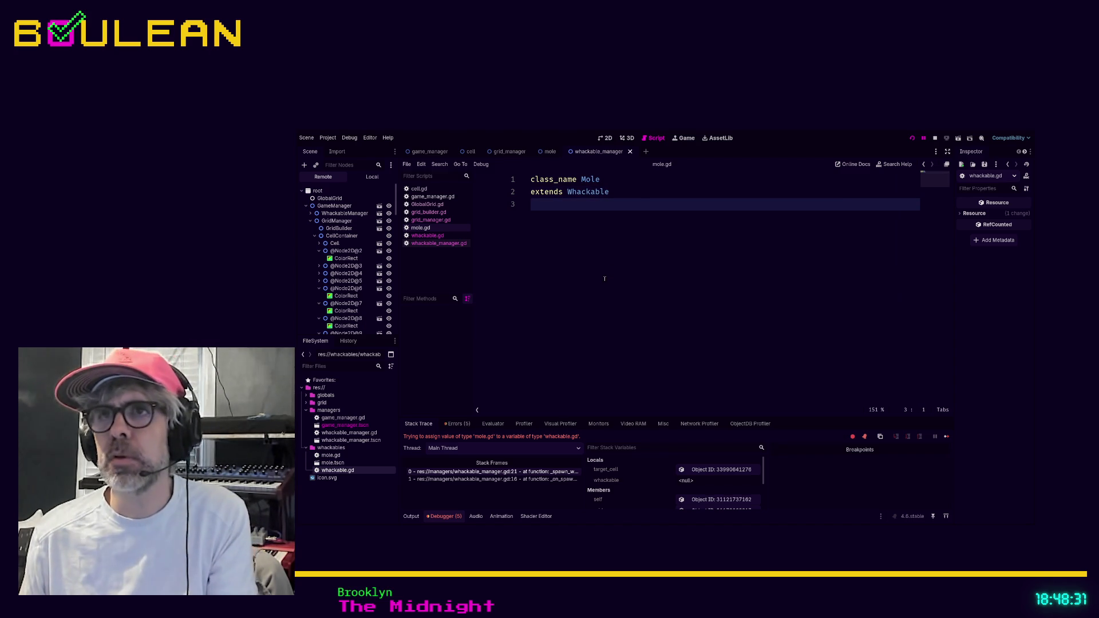
- Test-run the game, stop it, and return to the 2D view
{"action": "key", "text": "F8"}
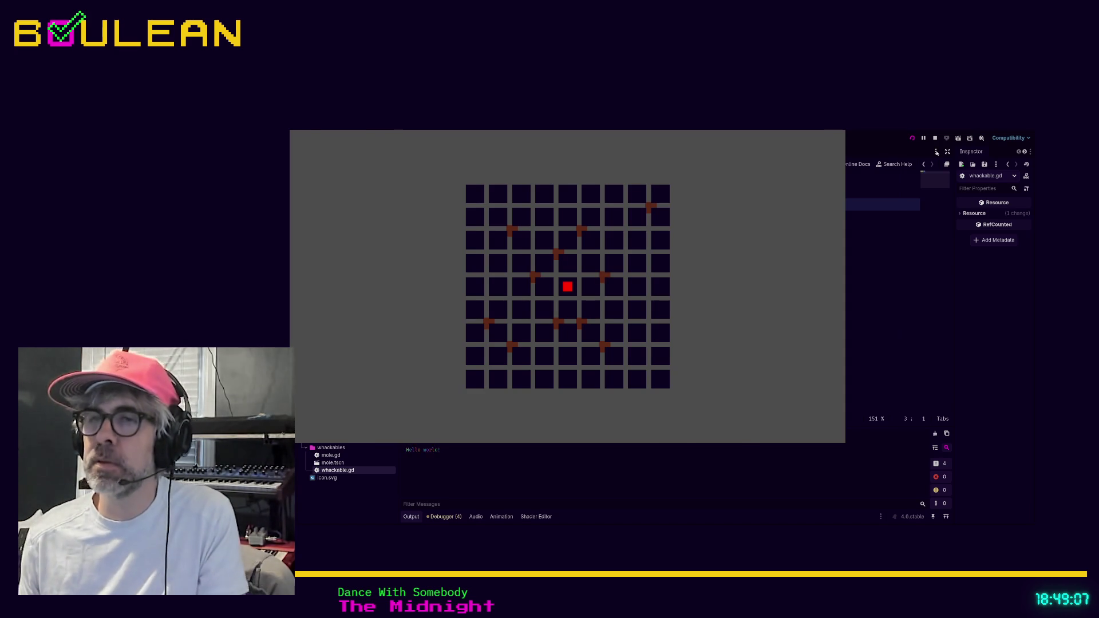
{"action": "key", "text": "F8"}
{"action": "left_click", "coordinate": [606, 139]}
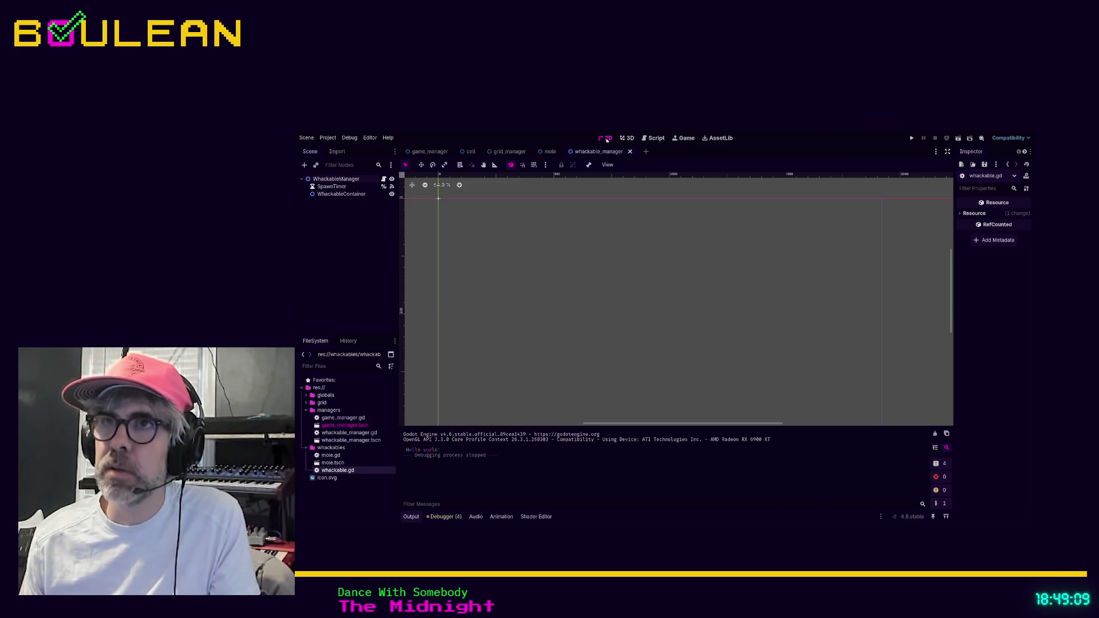
- Review the grid manager, GlobalGrid and game manager scripts, checking line 16 of grid_manager.gd
{"action": "left_click", "coordinate": [656, 138]}
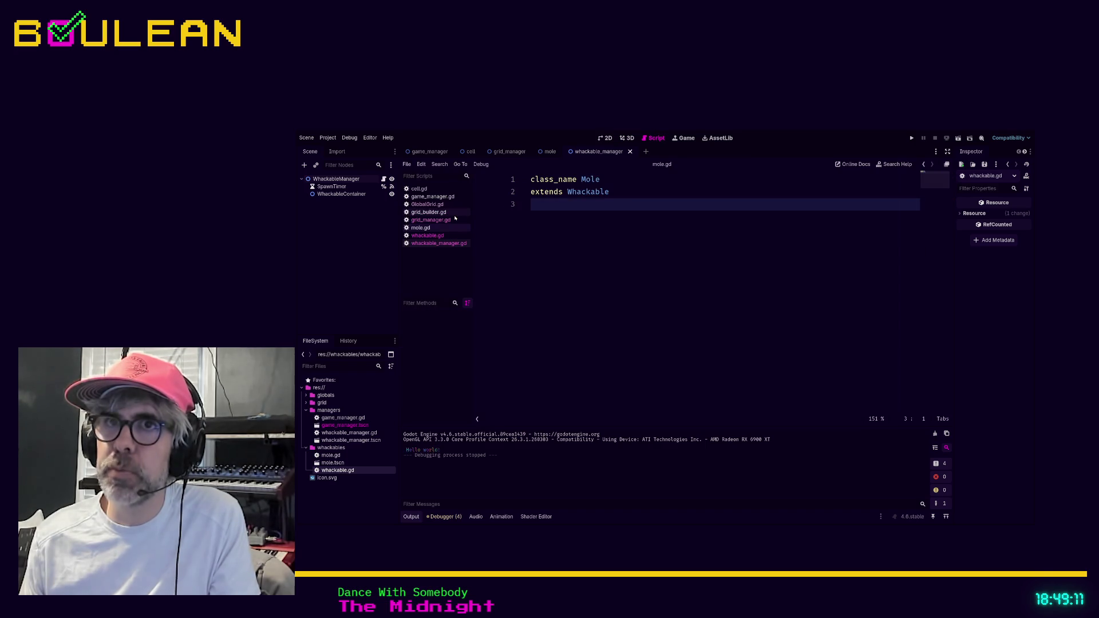
{"action": "left_click", "coordinate": [431, 220]}
{"action": "key", "text": "Down"}
{"action": "key", "text": "Down"}
{"action": "key", "text": "Down"}
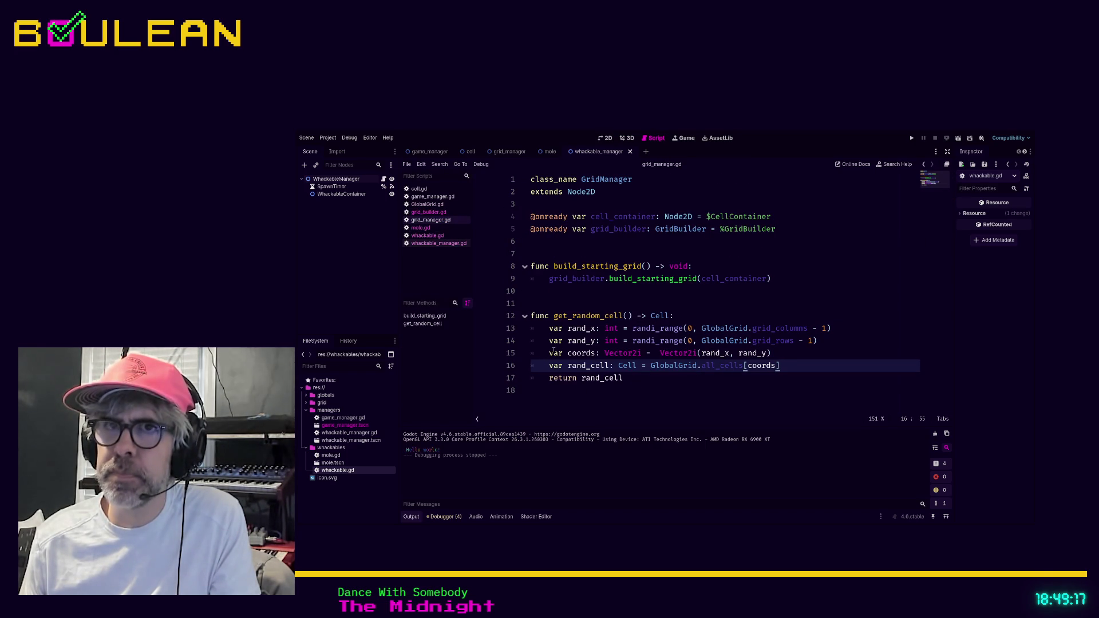
{"action": "left_click", "coordinate": [429, 205]}
{"action": "left_click", "coordinate": [439, 197]}
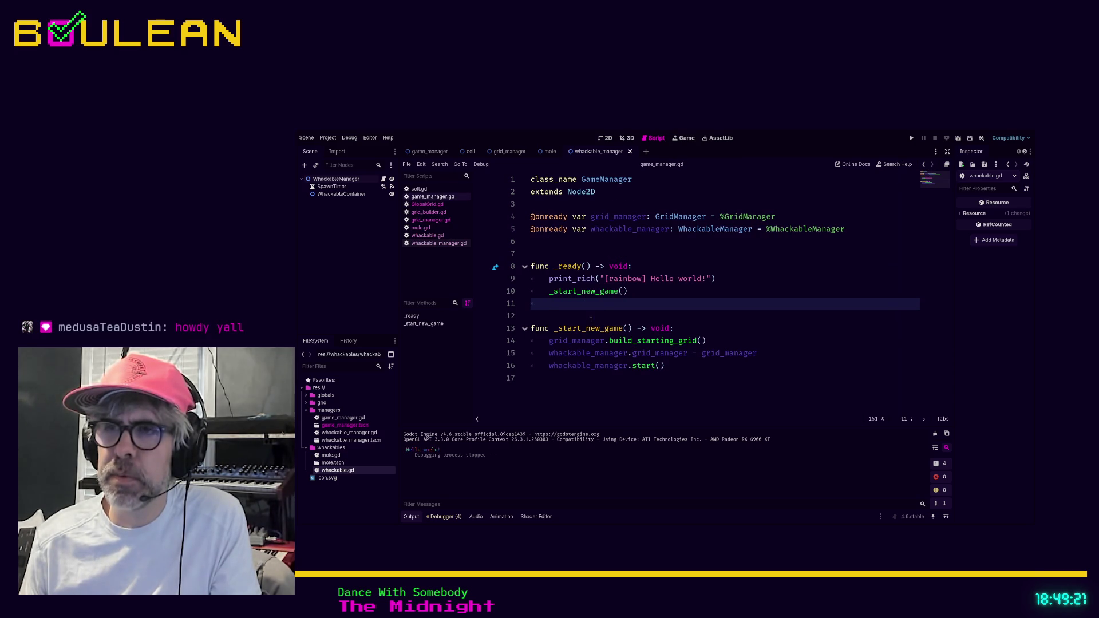
{"action": "left_click", "coordinate": [431, 220]}
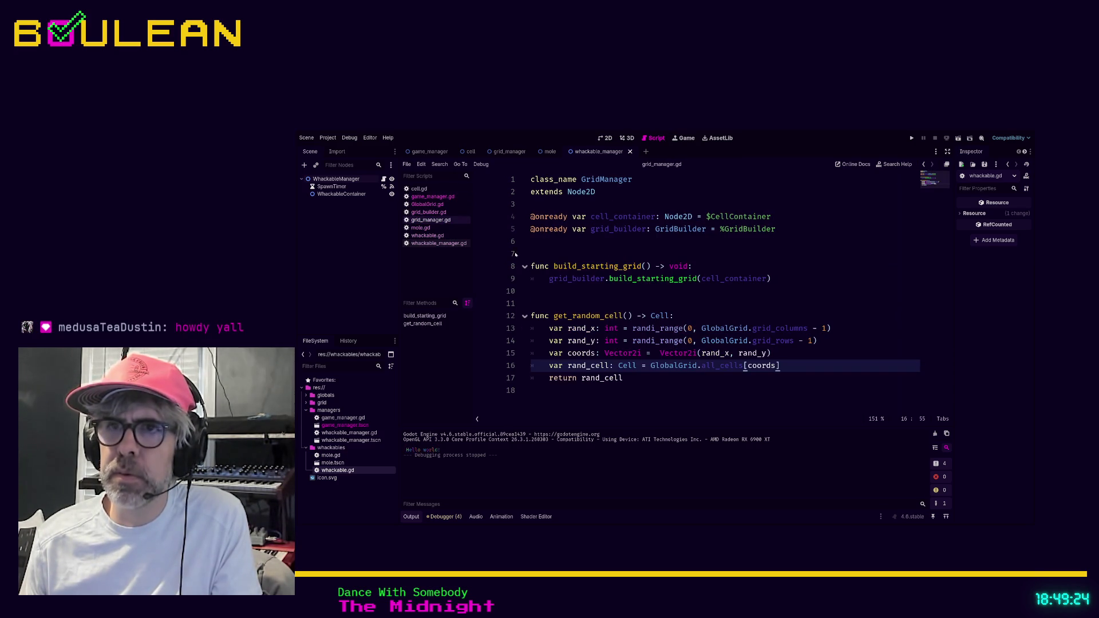
{"action": "left_click", "coordinate": [542, 368]}
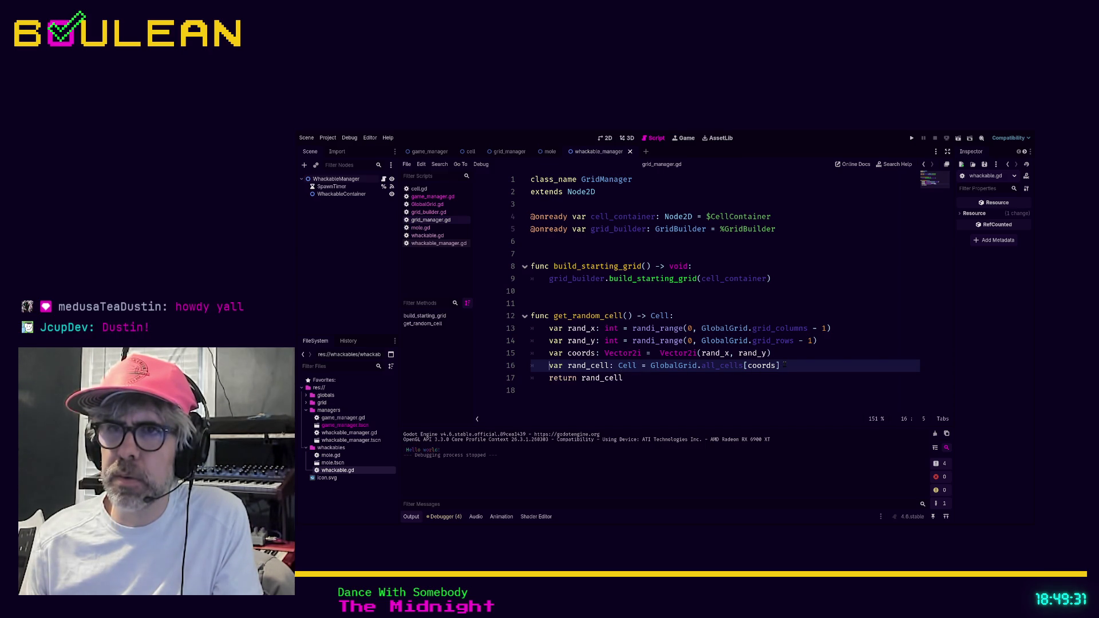
- Change add_child to target_cell.add_child, comment out the global_position line, and save whackable_manager.gd
{"action": "left_click", "coordinate": [445, 243]}
{"action": "scroll", "coordinate": [654, 305], "scroll_direction": "down", "scroll_amount": 1}
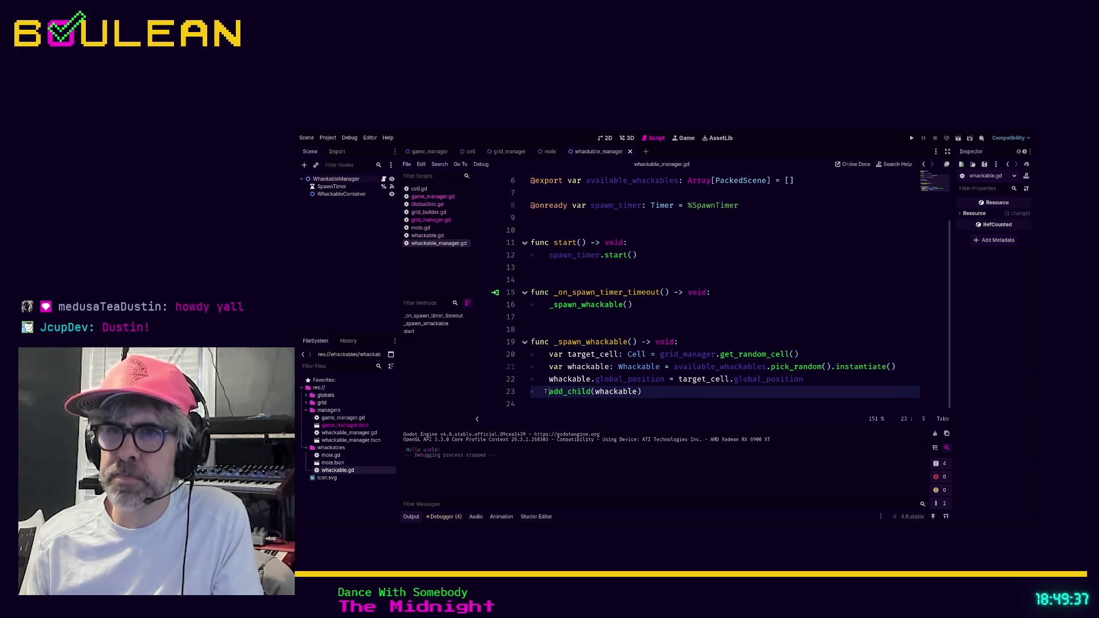
{"action": "key", "text": "Home"}
{"action": "type", "text": "target_cell."}
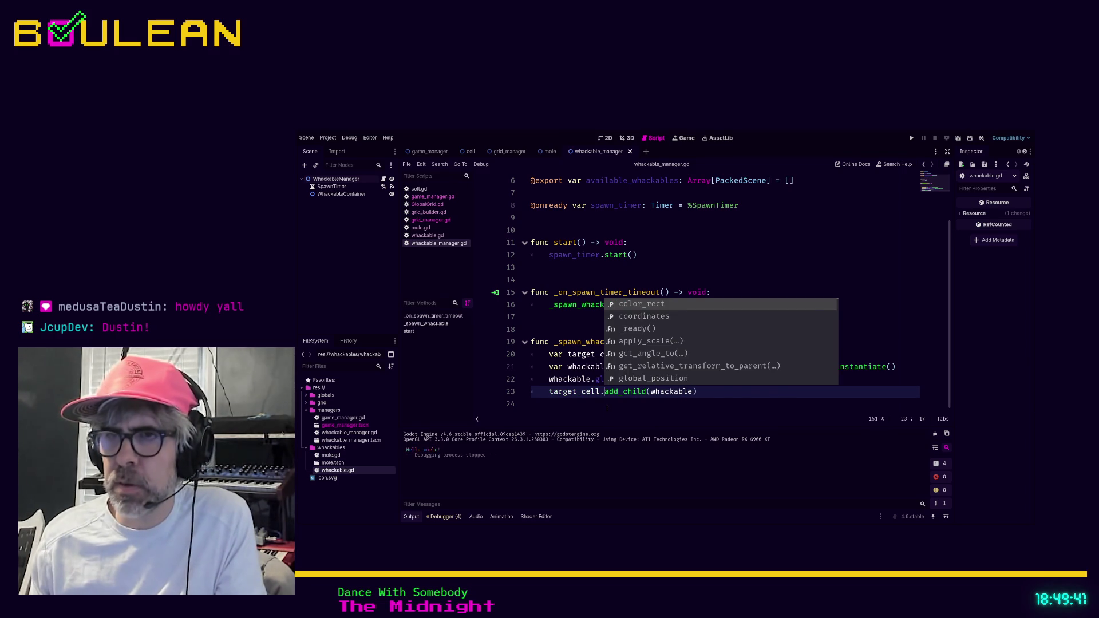
{"action": "key", "text": "Escape"}
{"action": "key", "text": "Down"}
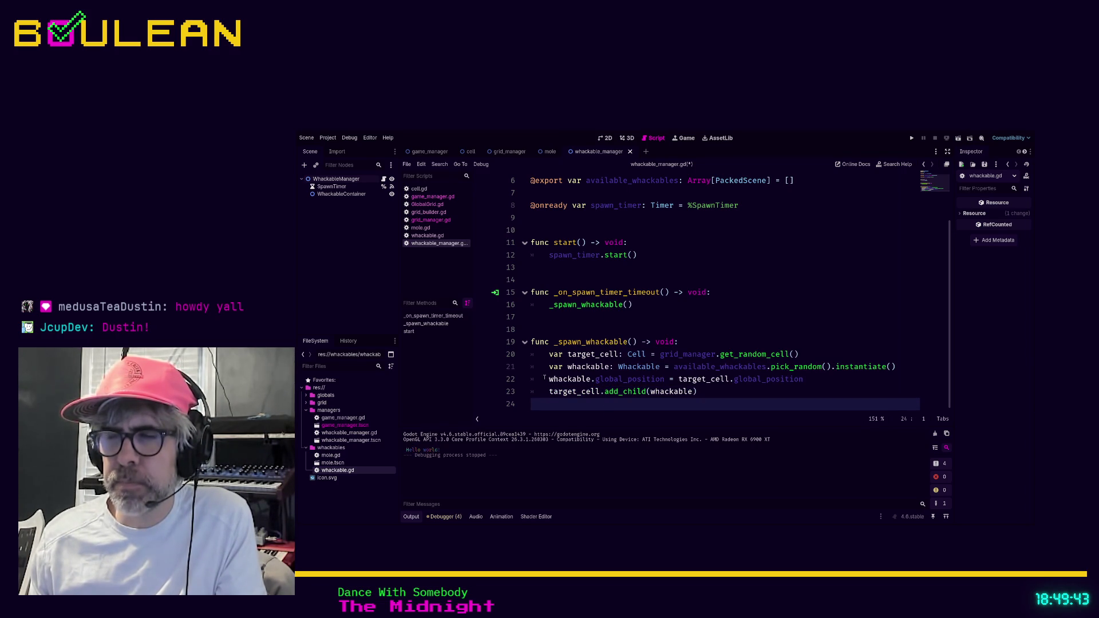
{"action": "left_click", "coordinate": [549, 380]}
{"action": "type", "text": "#"}
{"action": "left_click", "coordinate": [710, 393]}
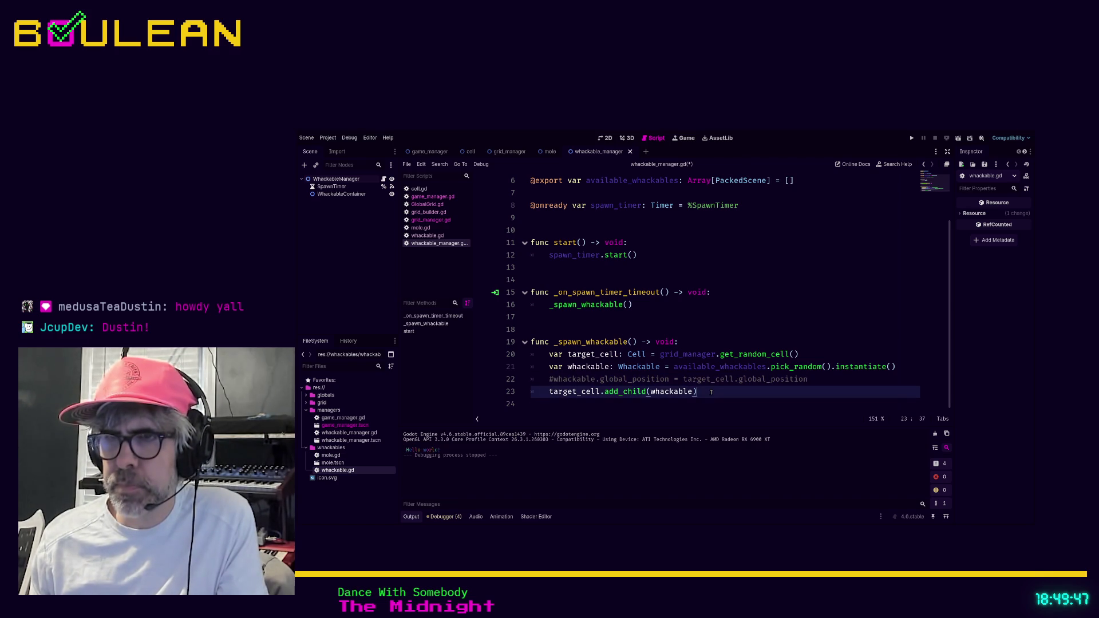
{"action": "key", "text": "ctrl+s"}
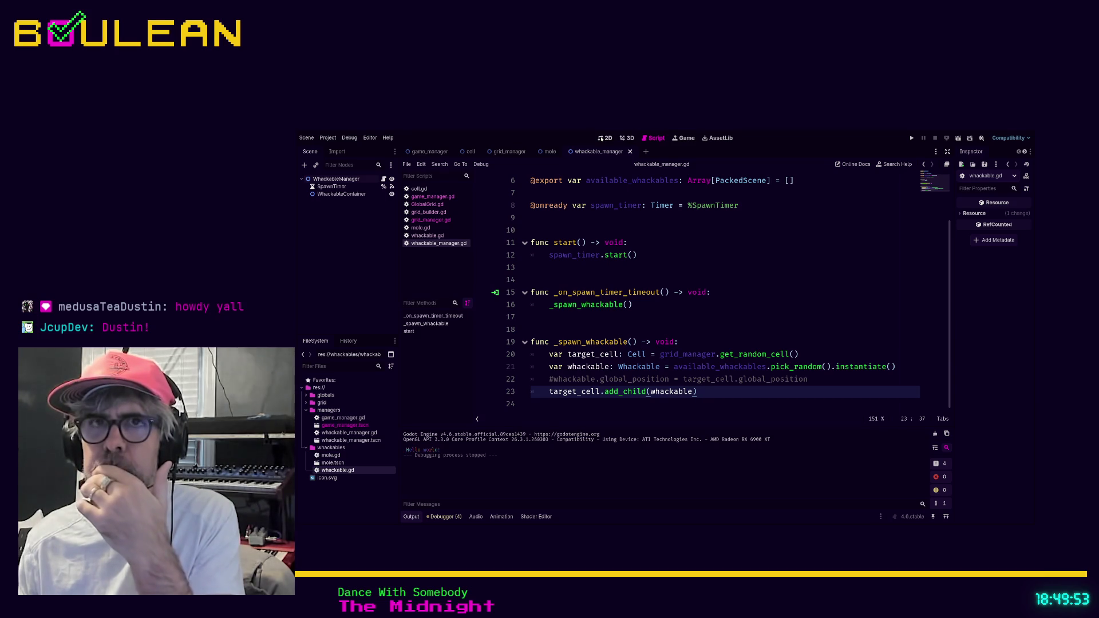
{"action": "left_click", "coordinate": [429, 151]}
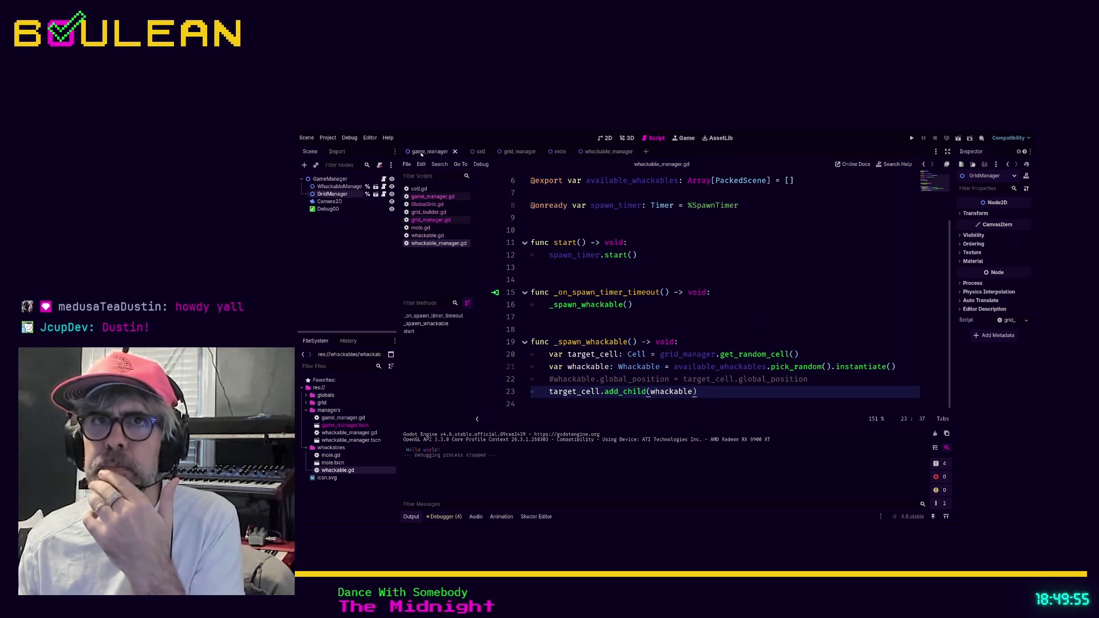
- Move WhackableManager below GridManager and run the game, showing whackables inside grid cells
{"action": "left_click", "coordinate": [343, 186]}
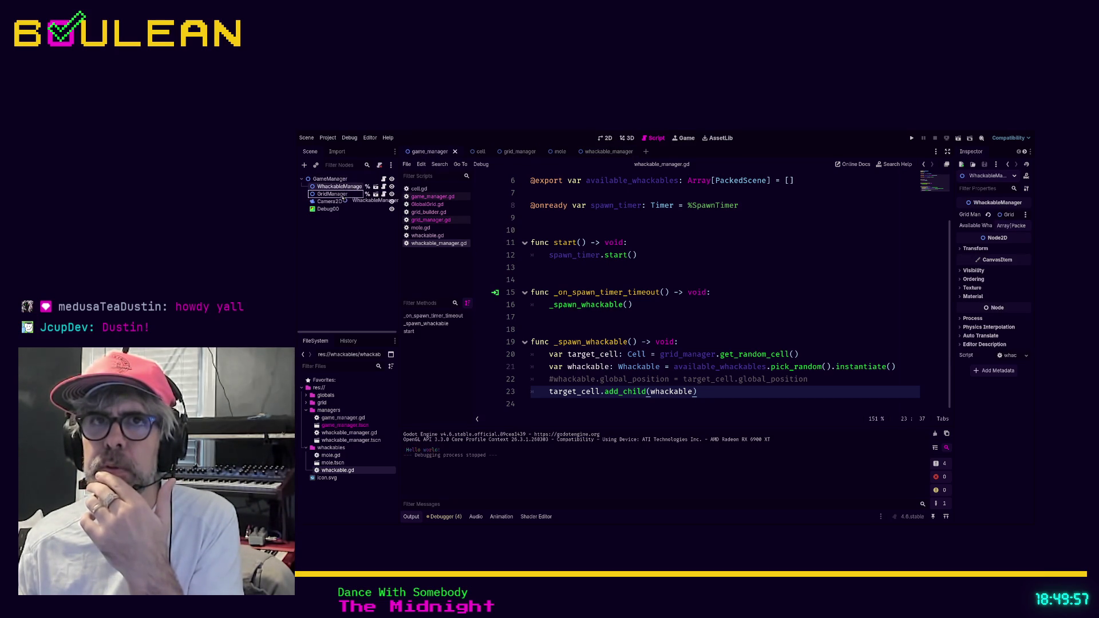
{"action": "left_click_drag", "start_coordinate": [342, 199], "coordinate": [341, 198]}
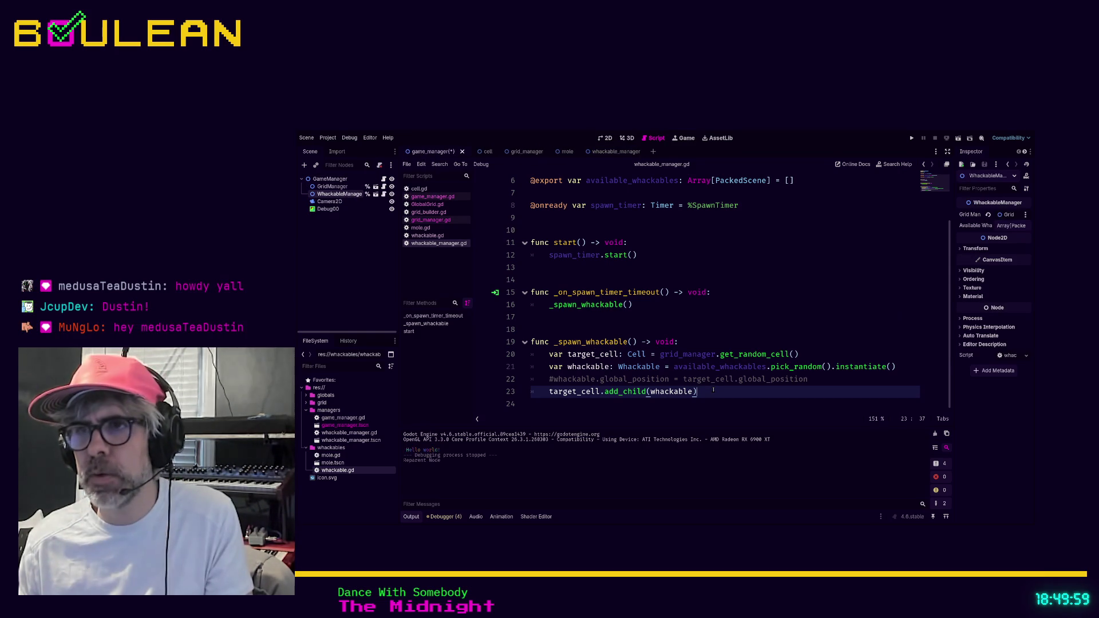
{"action": "key", "text": "F5"}
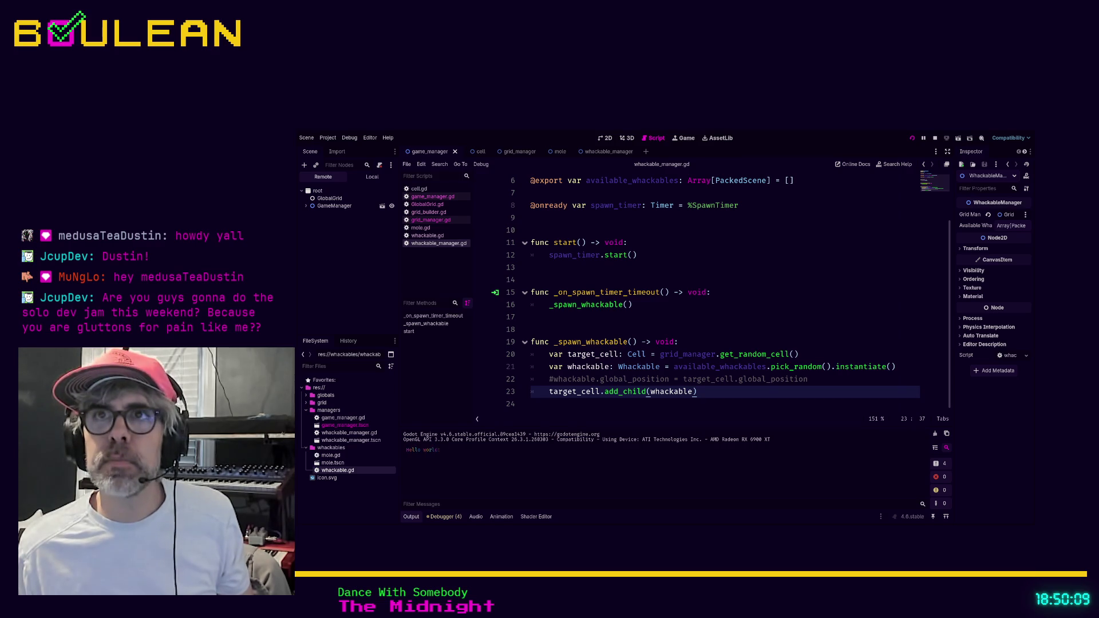
{"action": "key", "text": "F5"}
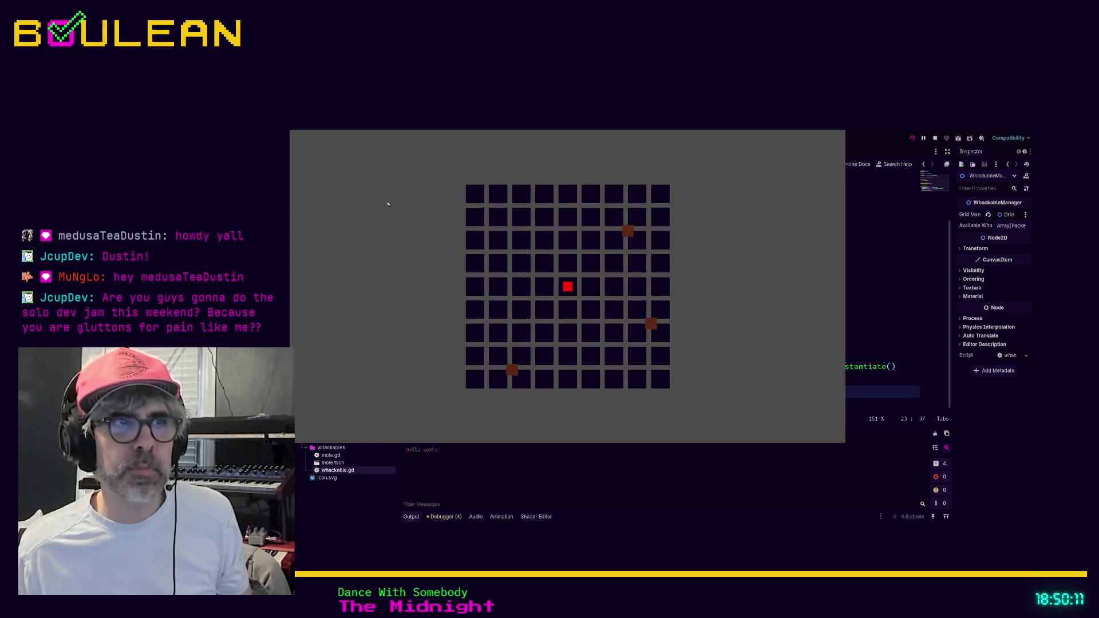
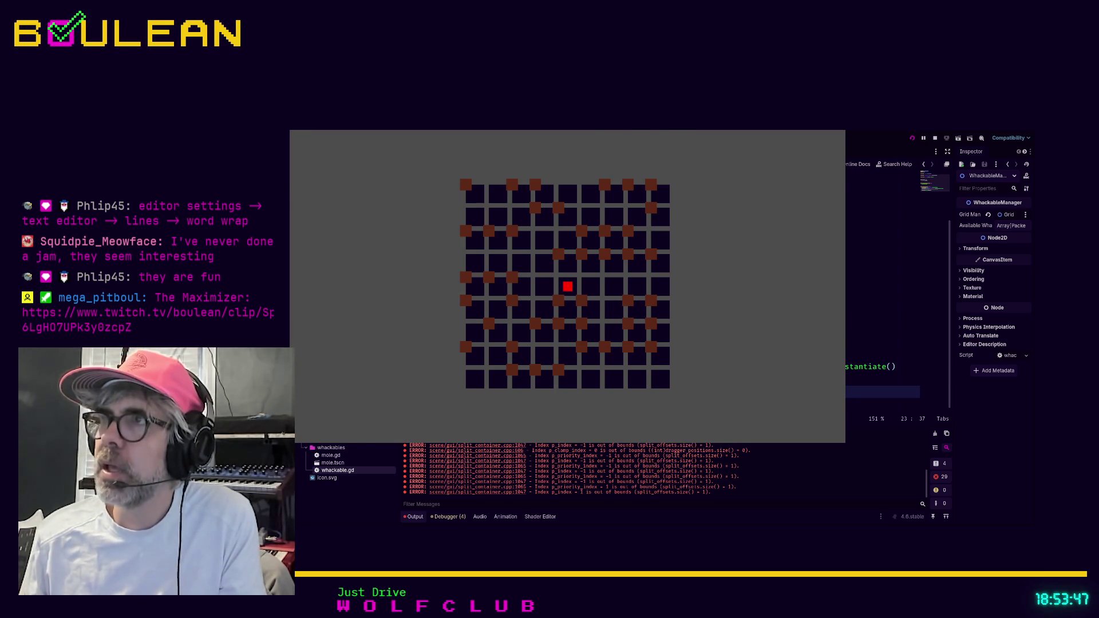
- Stop the running game and widen the Inspector dock slightly
{"action": "key", "text": "F8"}
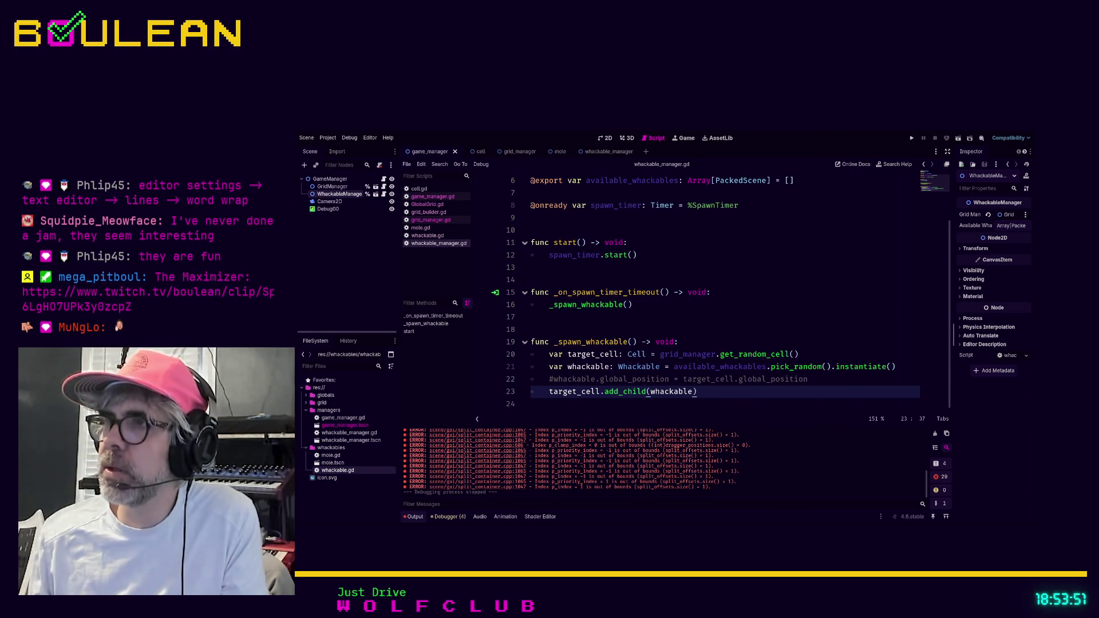
{"action": "mouse_move", "coordinate": [953, 302]}
{"action": "left_mouse_down"}
{"action": "mouse_move", "coordinate": [893, 303]}
{"action": "mouse_move", "coordinate": [944, 303]}
{"action": "left_mouse_up"}
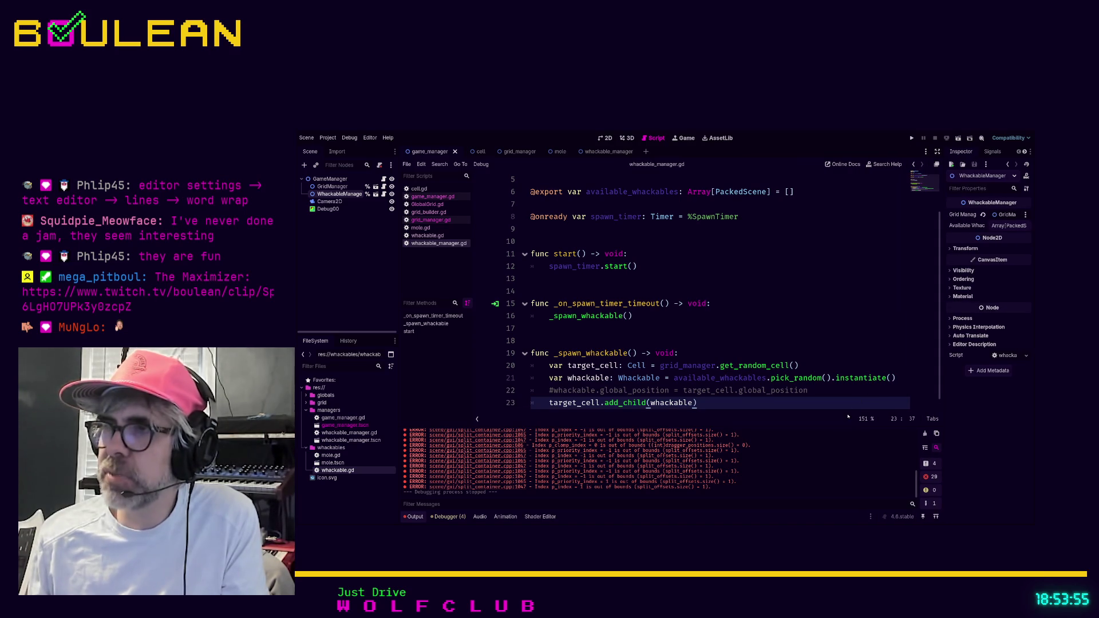
{"action": "scroll", "coordinate": [888, 362], "scroll_direction": "up", "scroll_amount": 2}
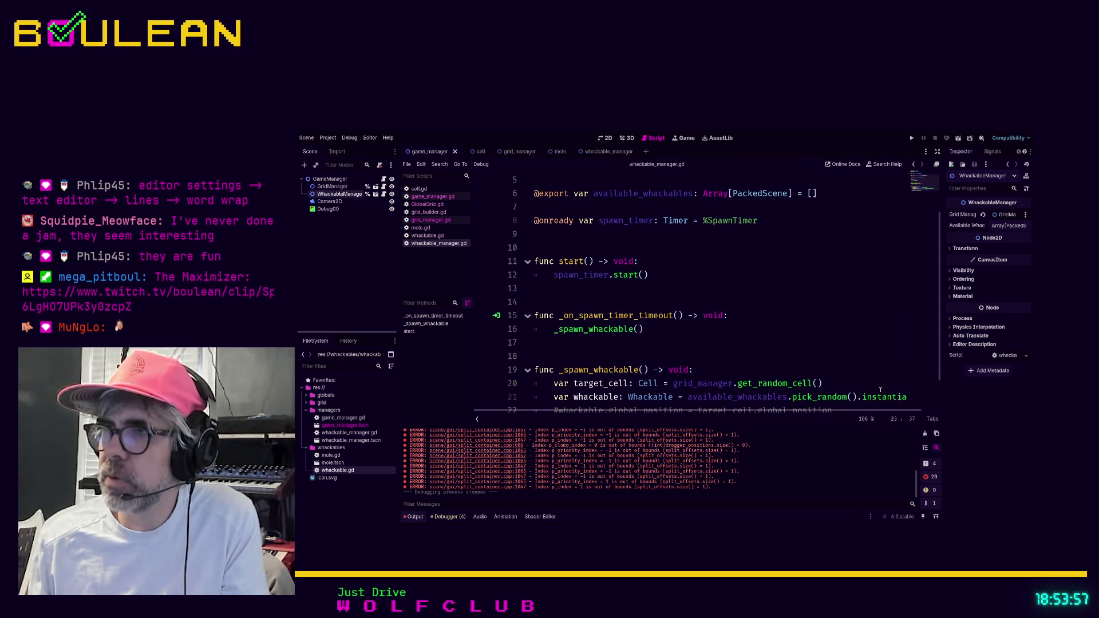
{"action": "scroll", "coordinate": [874, 410], "scroll_direction": "right", "scroll_amount": 2}
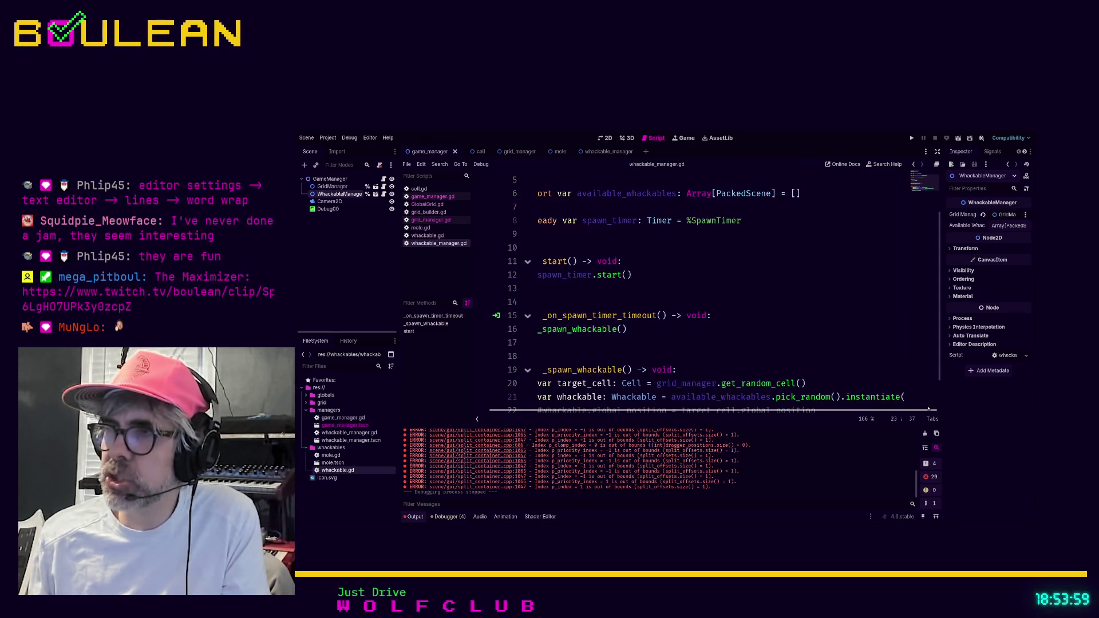
{"action": "scroll", "coordinate": [874, 409], "scroll_direction": "right", "scroll_amount": 1}
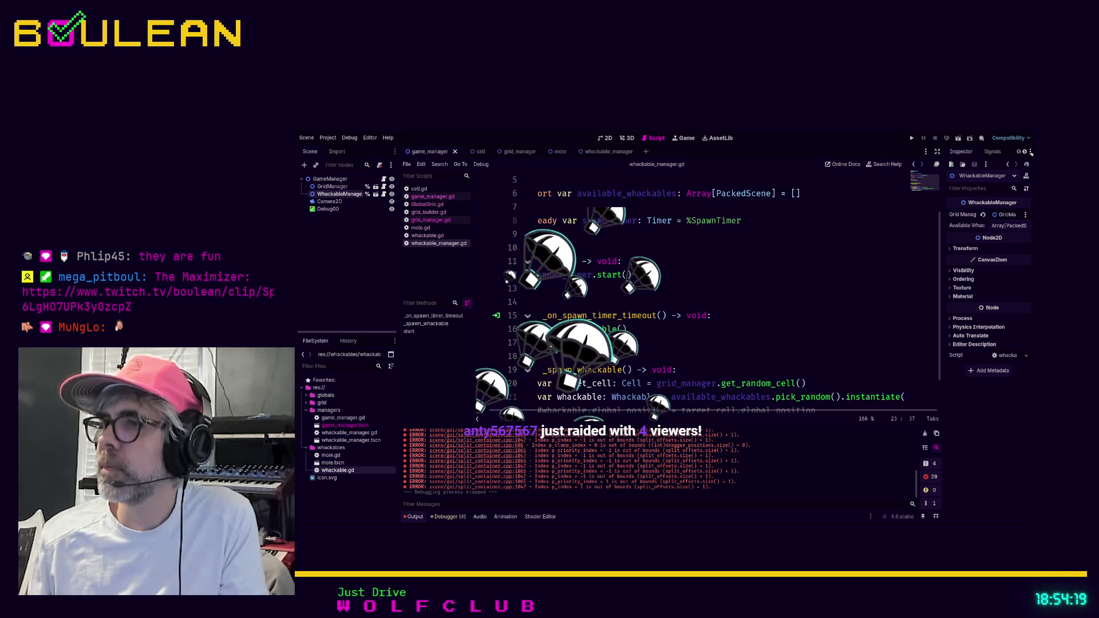
{"action": "key", "text": "ctrl+minus"}
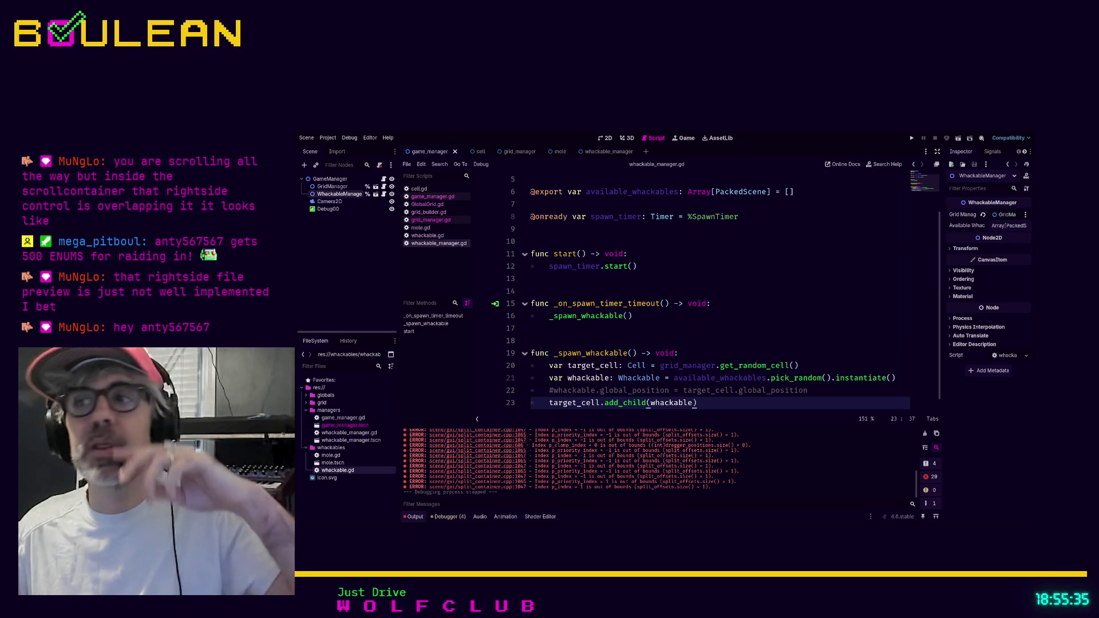
{"action": "left_click", "coordinate": [901, 376]}
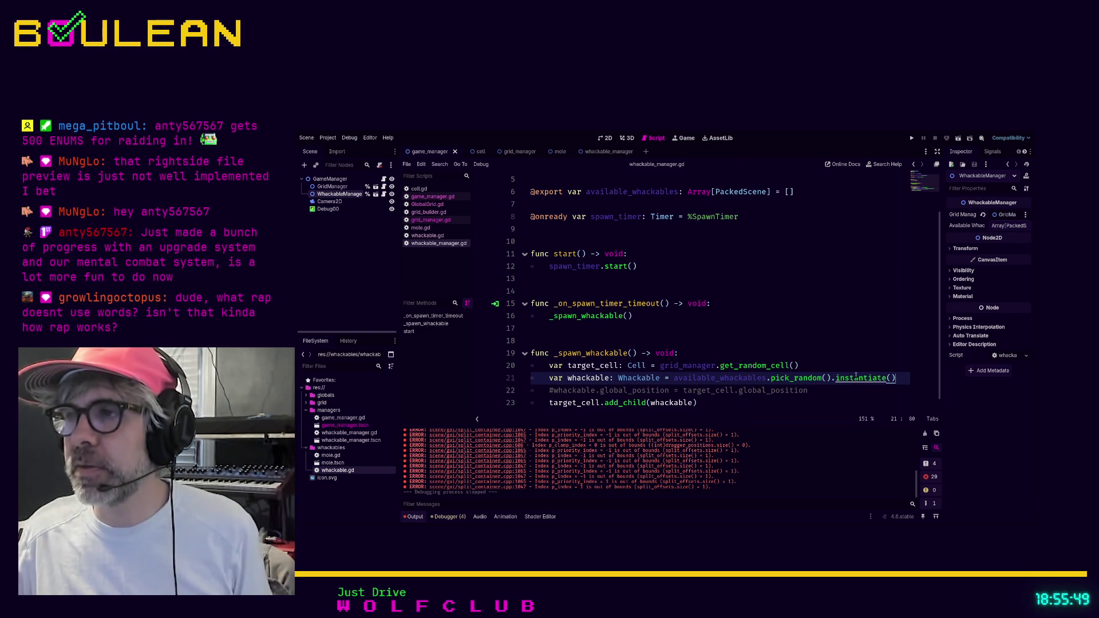
{"action": "scroll", "coordinate": [856, 375], "scroll_direction": "up", "scroll_amount": 2, "text": "ctrl"}
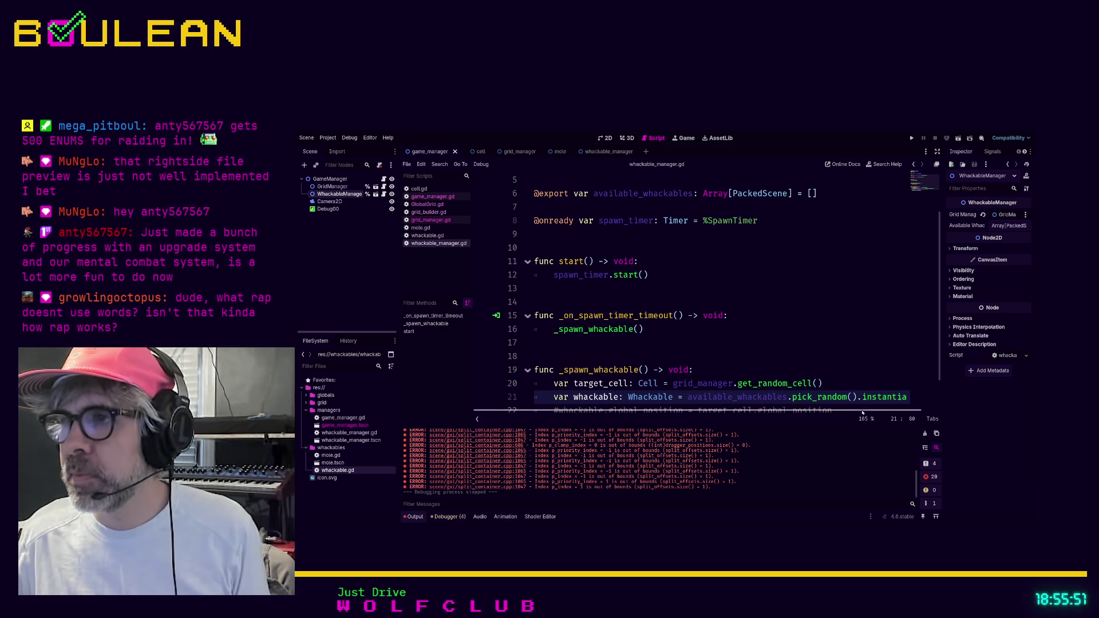
{"action": "scroll", "coordinate": [892, 415], "scroll_direction": "right", "scroll_amount": 2}
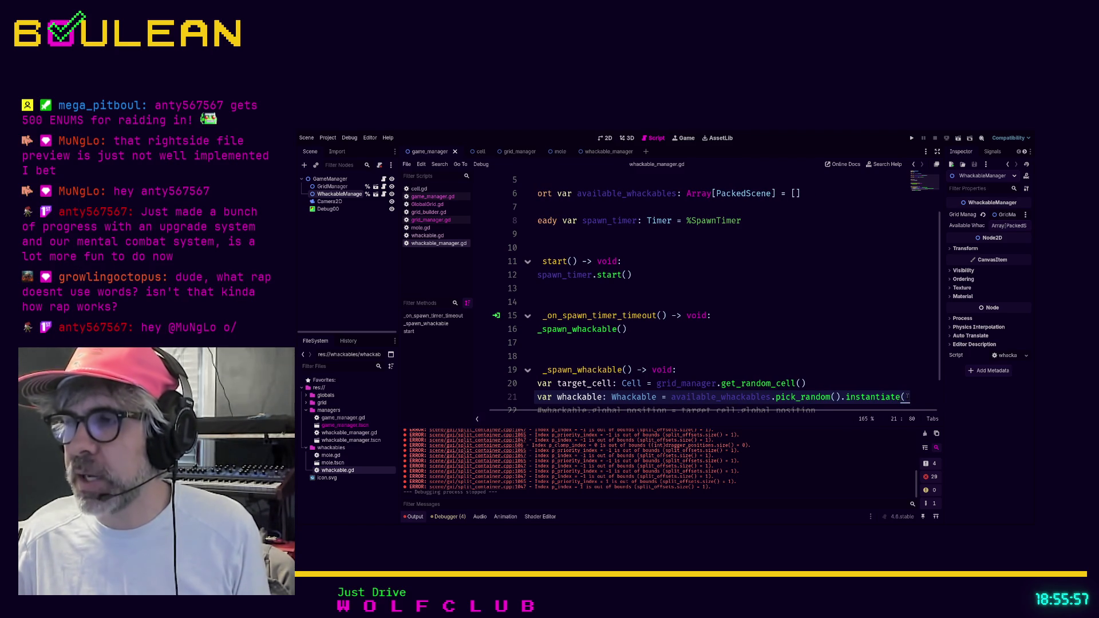
{"action": "key", "text": "ctrl+minus"}
{"action": "key", "text": "ctrl+minus"}
{"action": "key", "text": "ctrl+minus"}
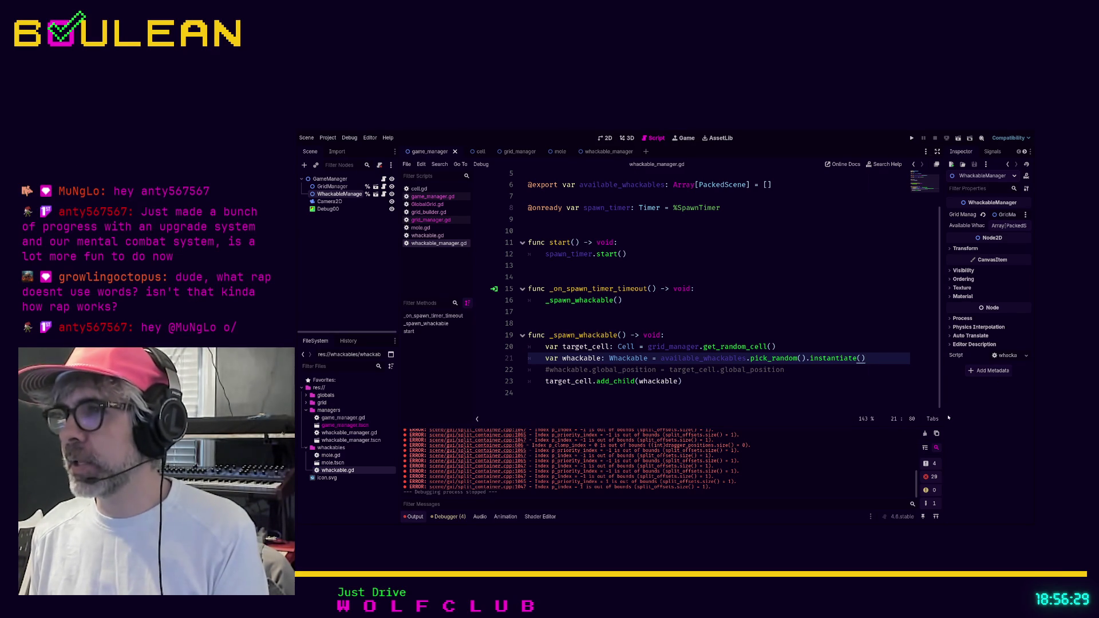
{"action": "mouse_move", "coordinate": [943, 390]}
{"action": "left_mouse_down"}
{"action": "mouse_move", "coordinate": [963, 390]}
{"action": "mouse_move", "coordinate": [849, 410]}
{"action": "left_mouse_up"}
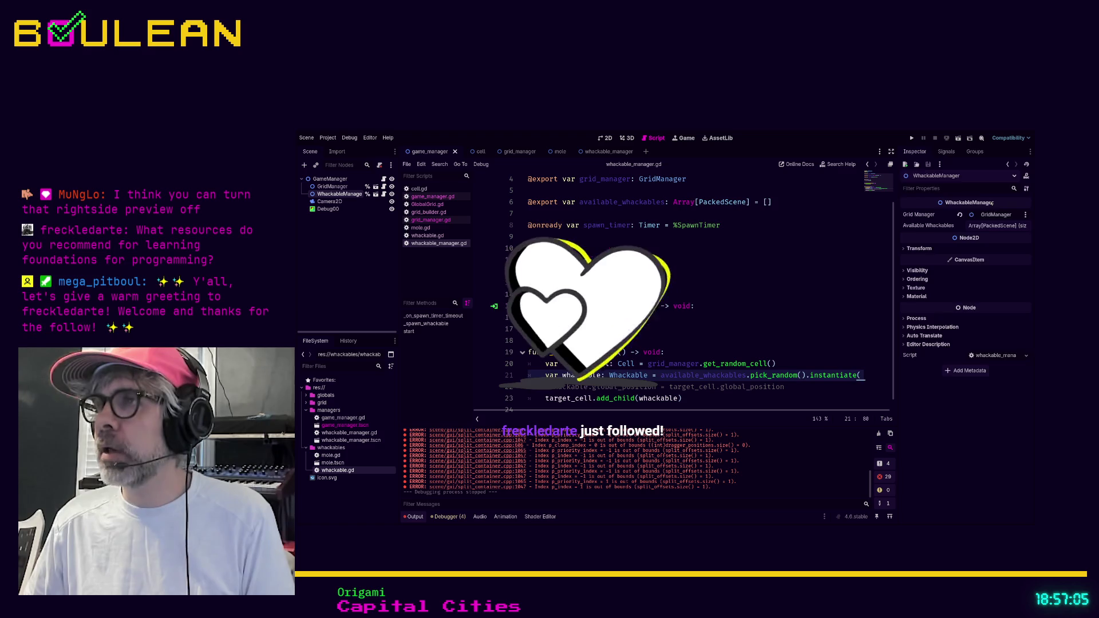
- Widen the code area slightly and switch the script editor to distraction-free mode
{"action": "left_click", "coordinate": [946, 151]}
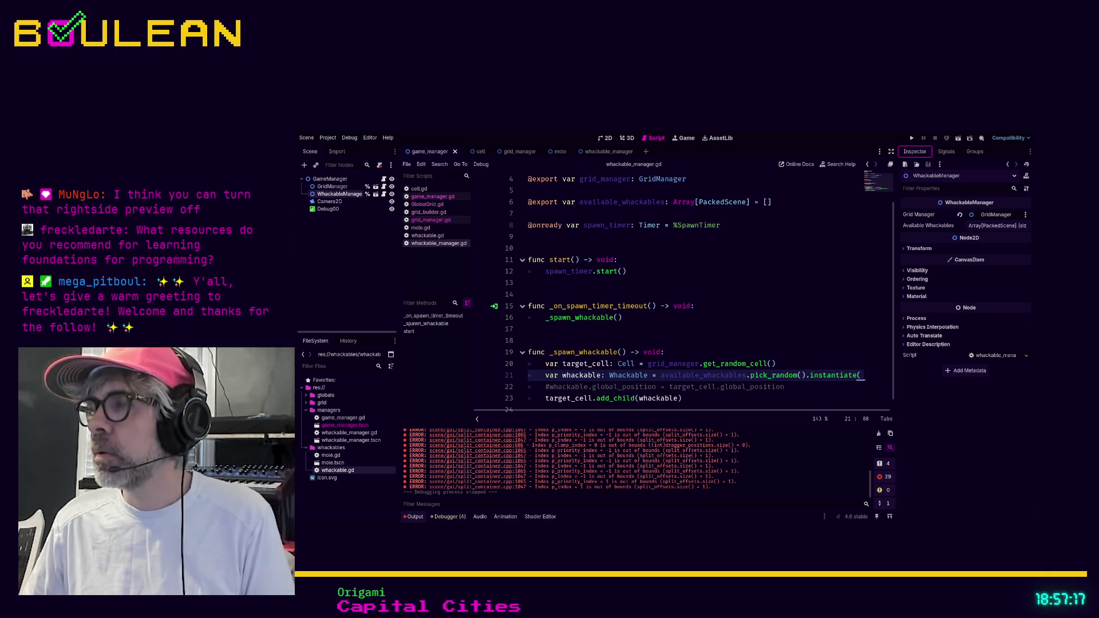
{"action": "left_click_drag", "start_coordinate": [897, 368], "coordinate": [905, 366]}
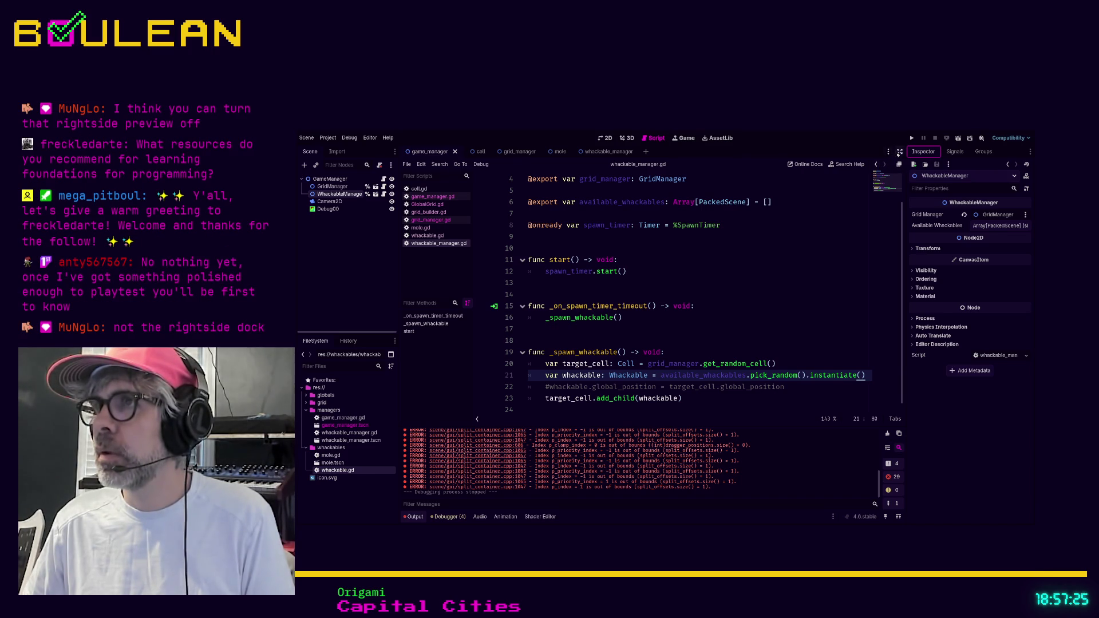
{"action": "left_click", "coordinate": [898, 152]}
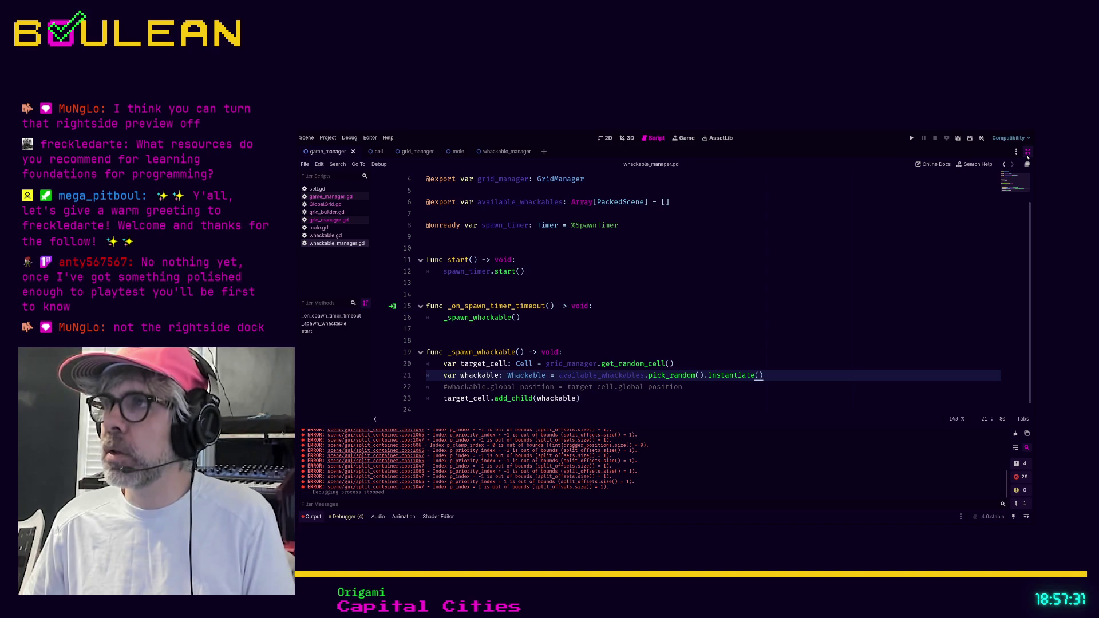
- Zoom the code to 254%, restore the side docks, and put the caret on blank line 14
{"action": "scroll", "coordinate": [817, 396], "scroll_direction": "up", "scroll_amount": 5}
{"action": "scroll", "coordinate": [805, 382], "scroll_direction": "down", "scroll_amount": 3}
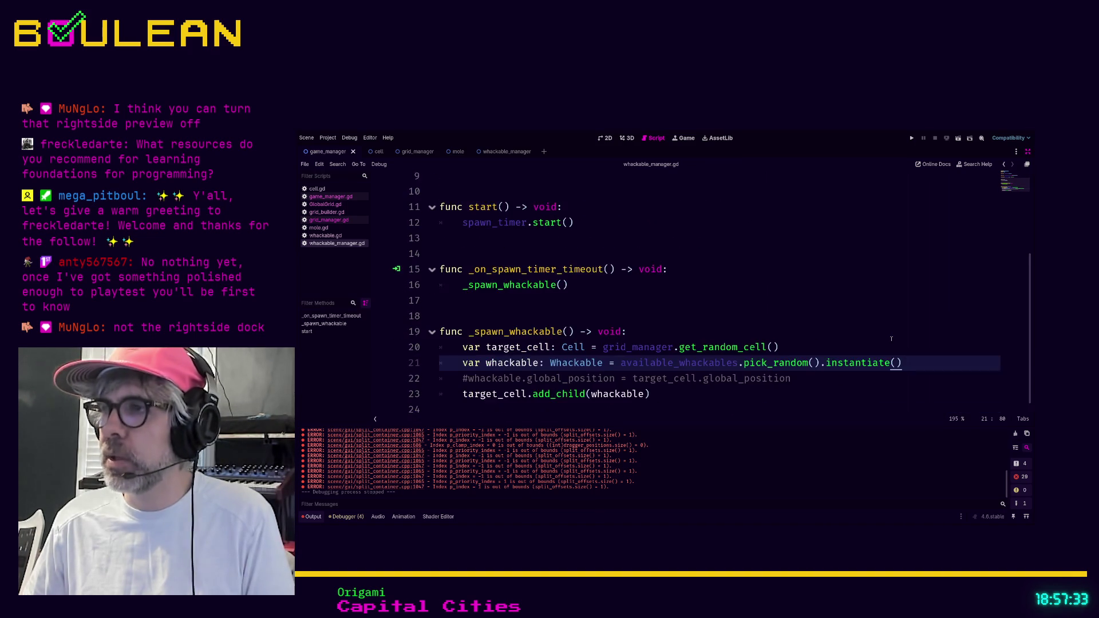
{"action": "scroll", "coordinate": [835, 368], "scroll_direction": "up", "scroll_amount": 2}
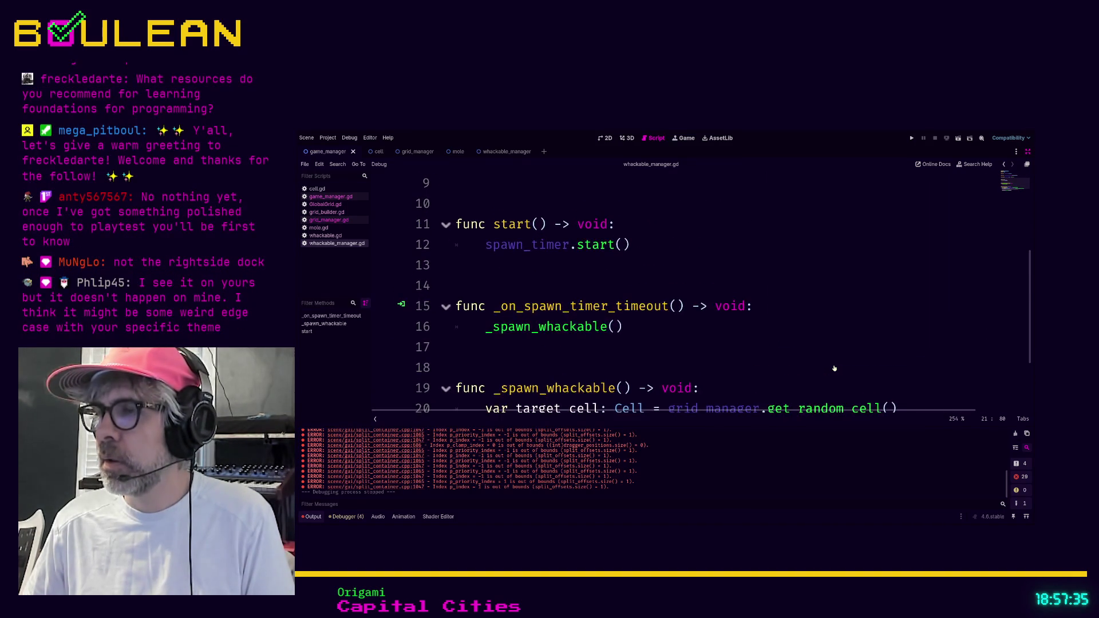
{"action": "scroll", "coordinate": [868, 336], "scroll_direction": "up", "scroll_amount": 2}
{"action": "scroll", "coordinate": [967, 349], "scroll_direction": "right", "scroll_amount": 2}
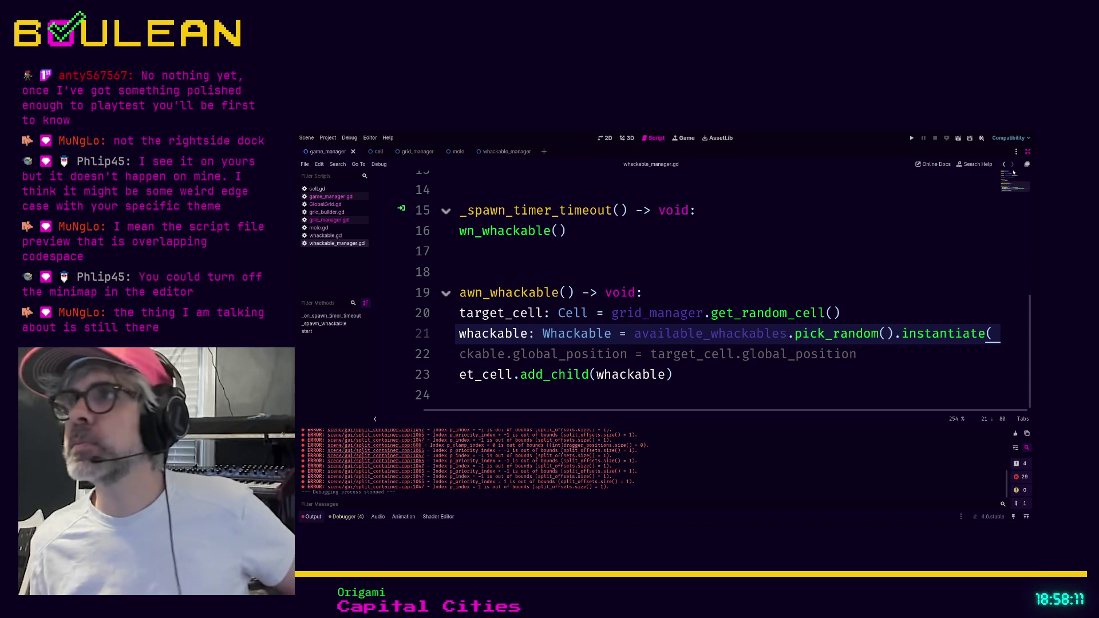
{"action": "left_click", "coordinate": [1027, 151]}
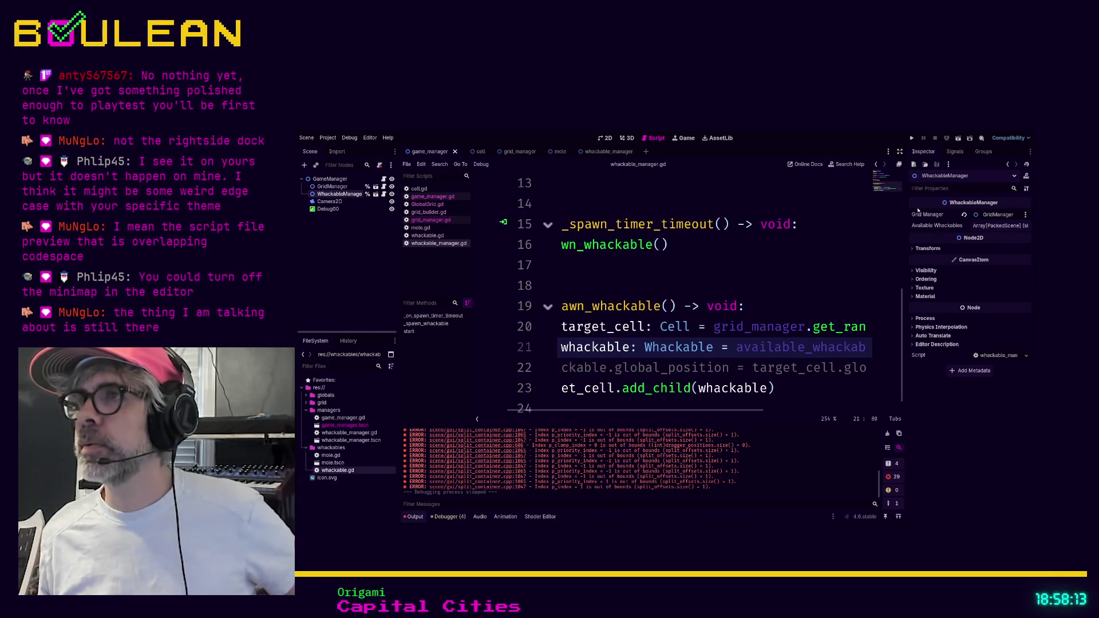
{"action": "left_click", "coordinate": [865, 207]}
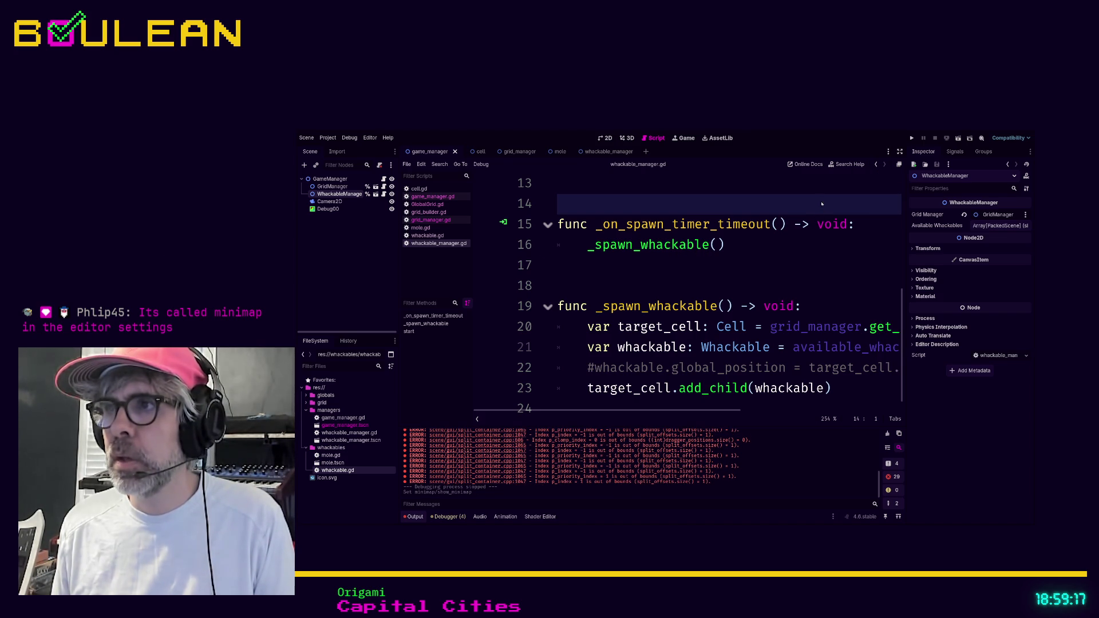
{"action": "left_click", "coordinate": [899, 152]}
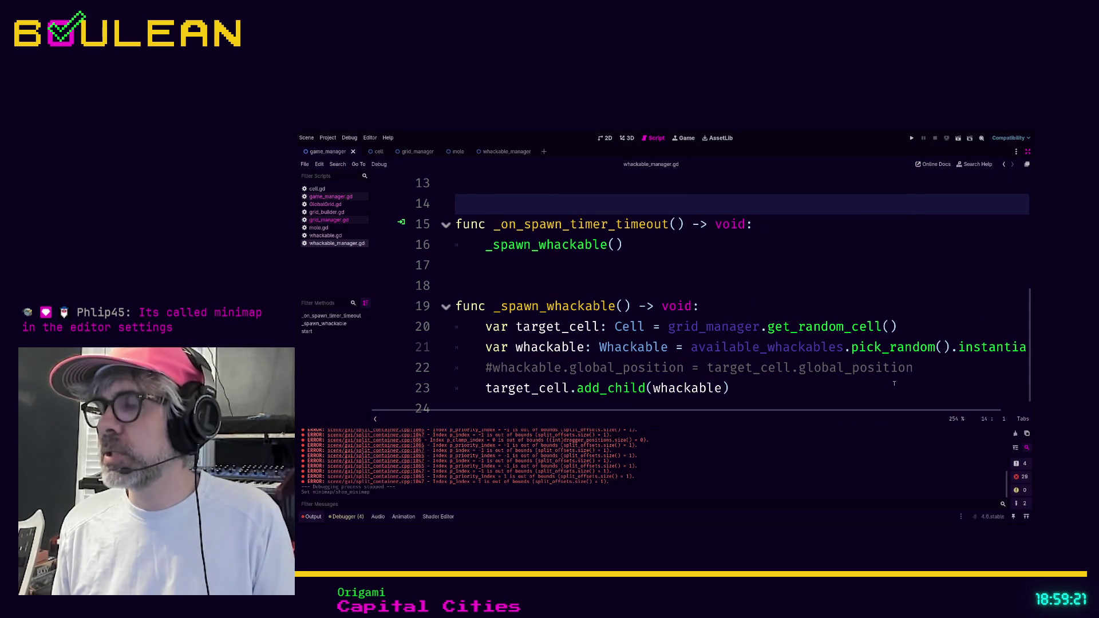
- Scroll through whackable_manager.gd to review the code
{"action": "left_click_drag", "start_coordinate": [938, 409], "coordinate": [965, 408]}
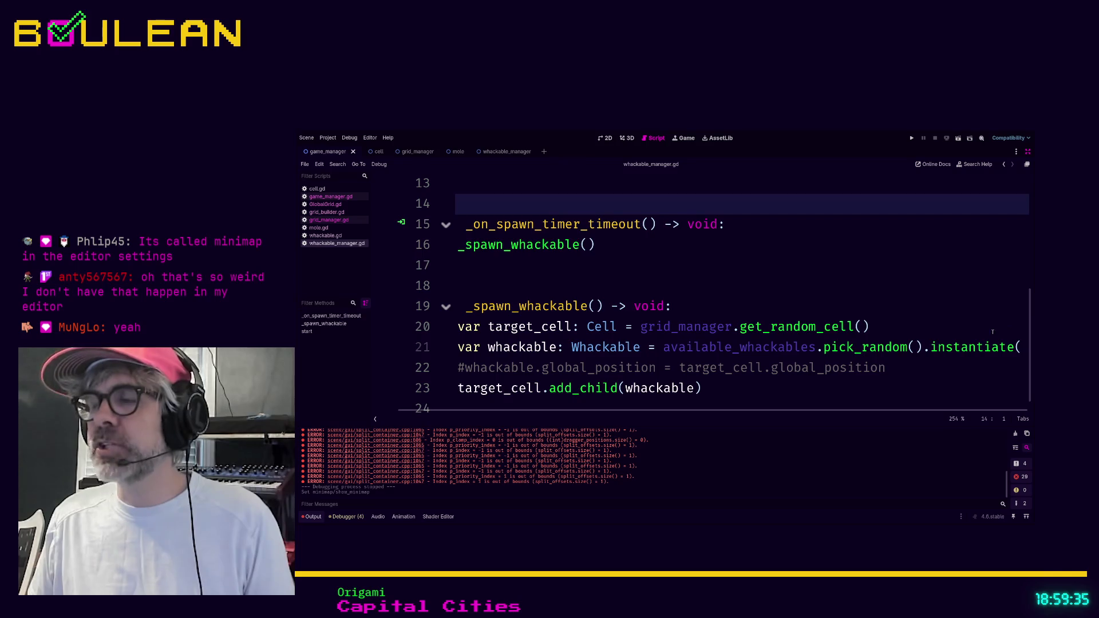
{"action": "scroll", "coordinate": [1003, 332], "scroll_direction": "down", "scroll_amount": 3, "text": "ctrl"}
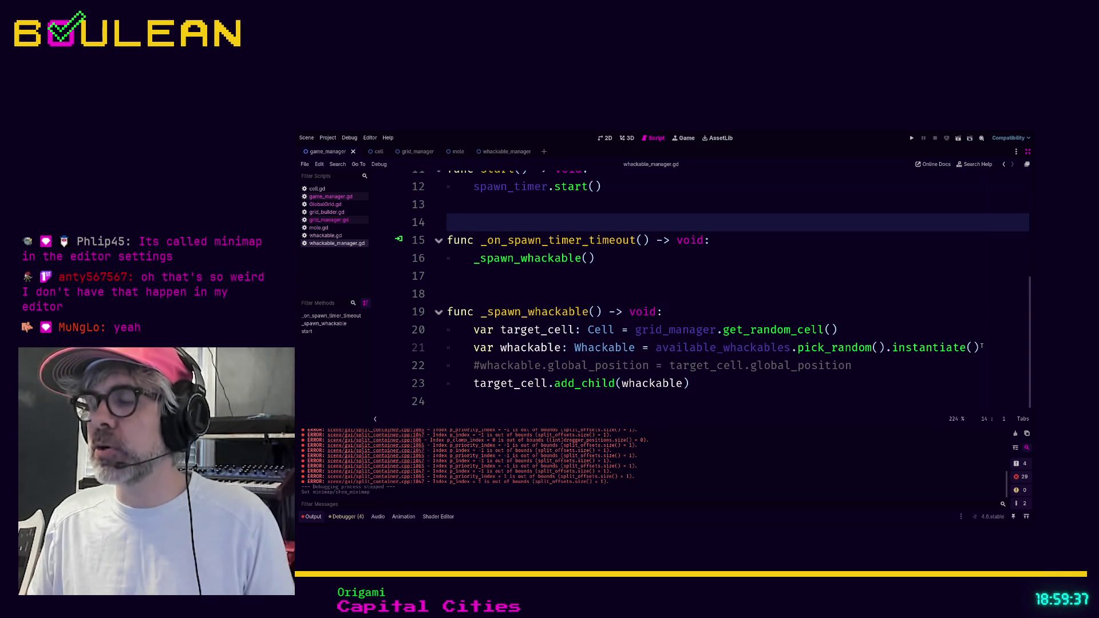
{"action": "scroll", "coordinate": [973, 358], "scroll_direction": "up", "scroll_amount": 1, "text": "ctrl"}
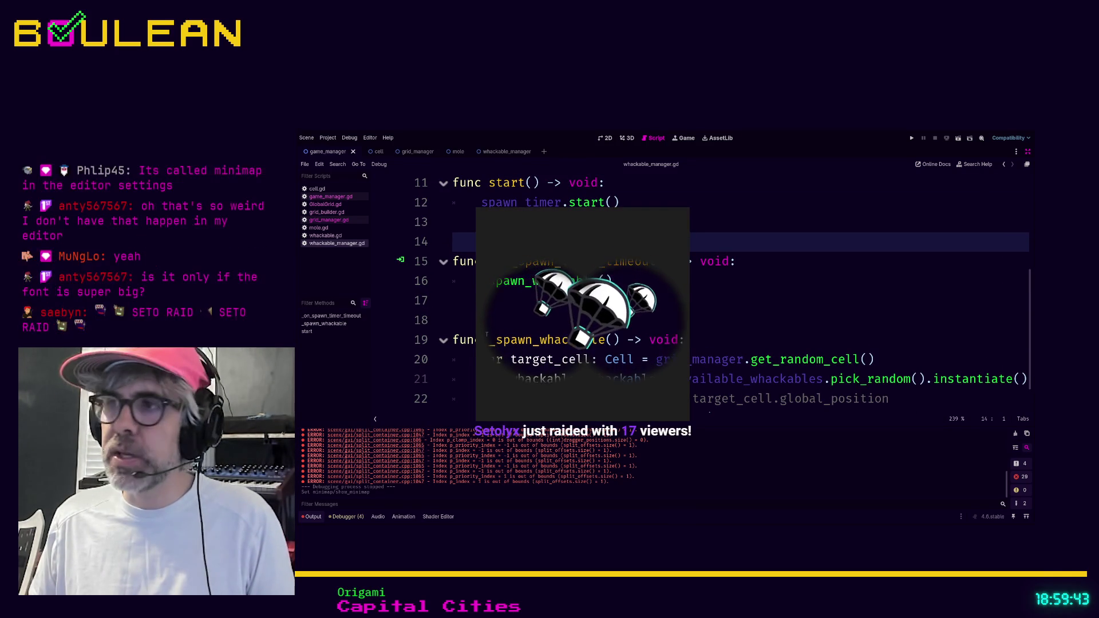
{"action": "scroll", "coordinate": [835, 301], "scroll_direction": "down", "scroll_amount": 1, "text": "ctrl"}
{"action": "scroll", "coordinate": [835, 301], "scroll_direction": "down", "scroll_amount": 1, "text": "ctrl"}
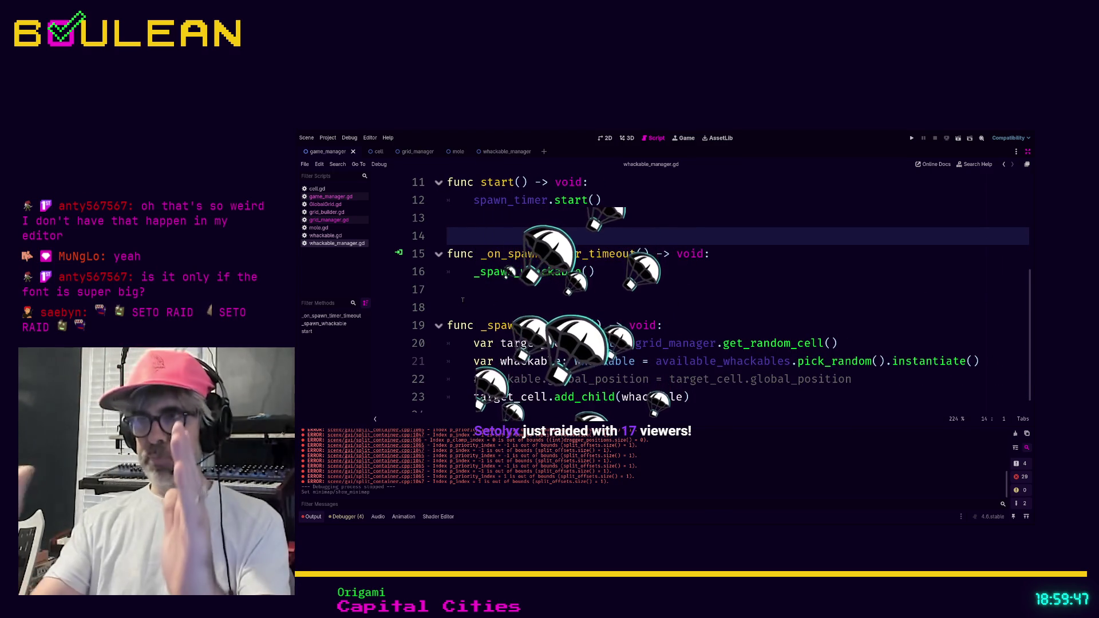
{"action": "scroll", "coordinate": [552, 324], "scroll_direction": "up", "scroll_amount": 2, "text": "ctrl"}
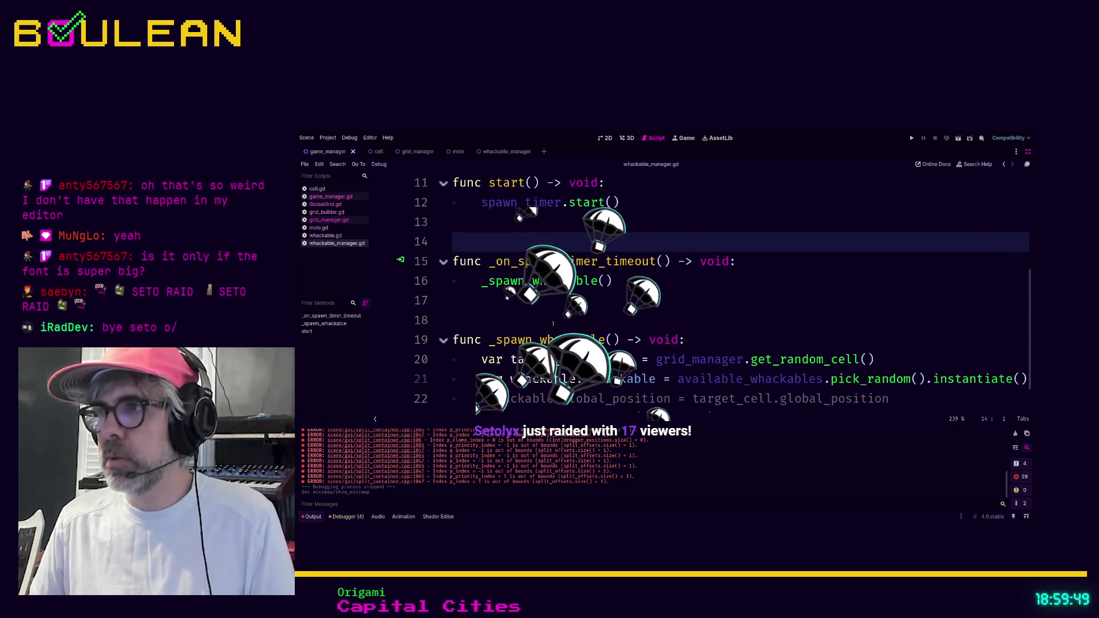
{"action": "scroll", "coordinate": [697, 399], "scroll_direction": "up", "scroll_amount": 2, "text": "ctrl"}
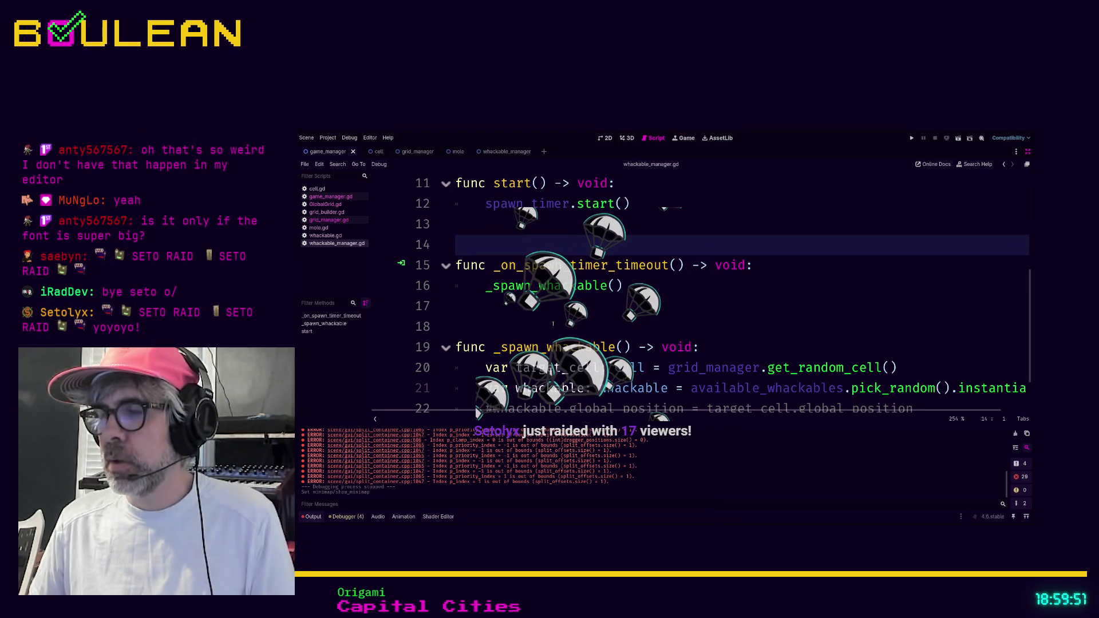
{"action": "scroll", "coordinate": [697, 399], "scroll_direction": "right", "scroll_amount": 2}
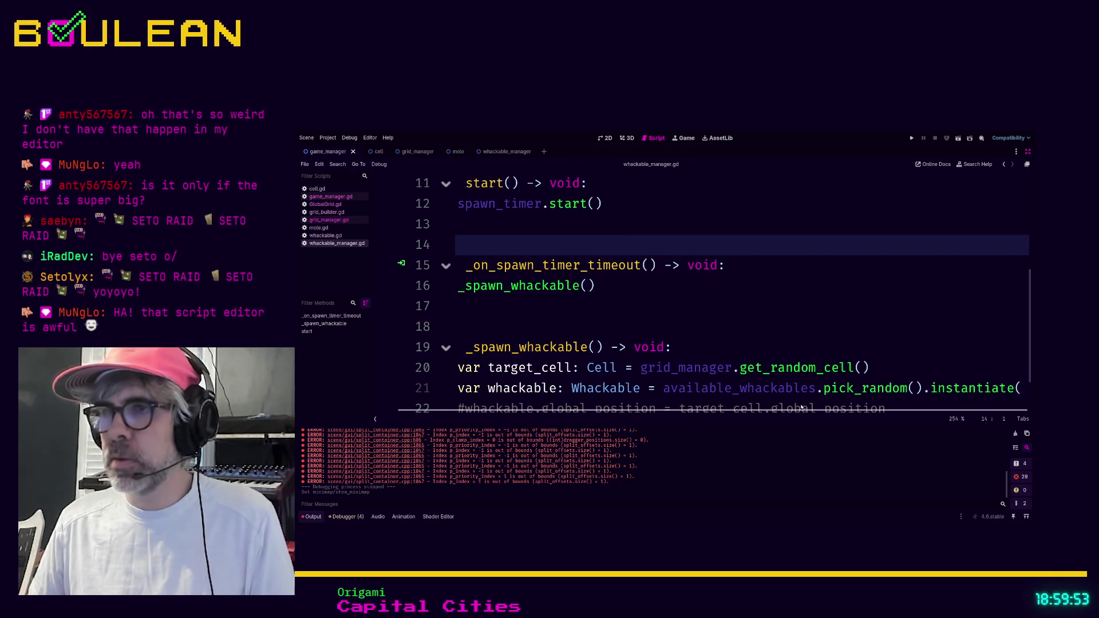
{"action": "scroll", "coordinate": [572, 393], "scroll_direction": "left", "scroll_amount": 2}
{"action": "scroll", "coordinate": [649, 298], "scroll_direction": "down", "scroll_amount": 3, "text": "ctrl"}
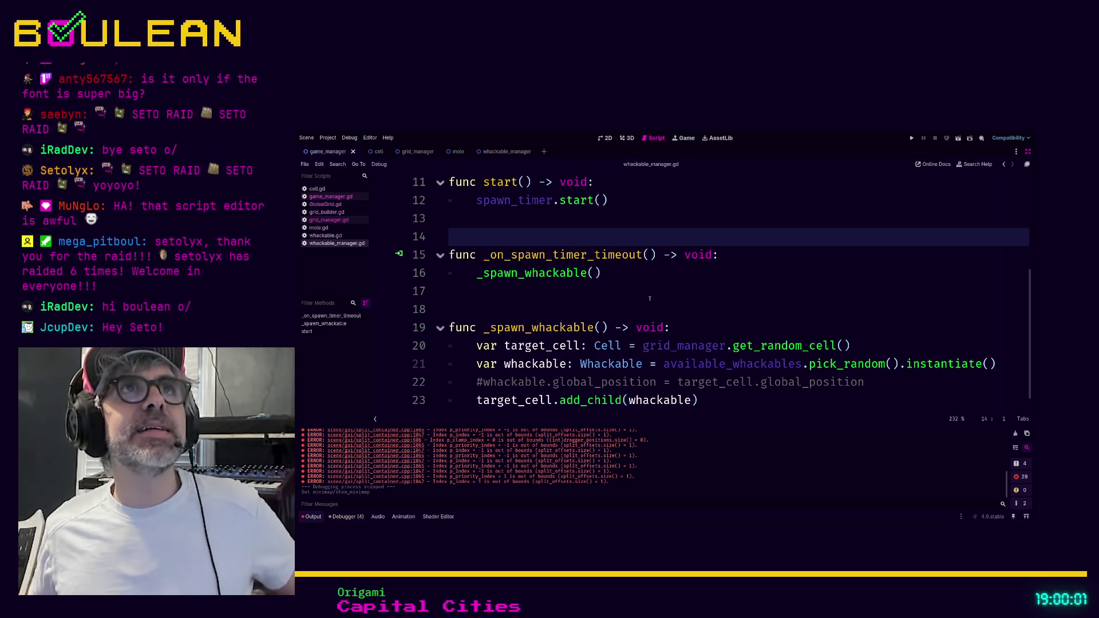
- Put the caret on line 17, turn on the code minimap, and restore the editor docks
{"action": "left_click", "coordinate": [647, 294]}
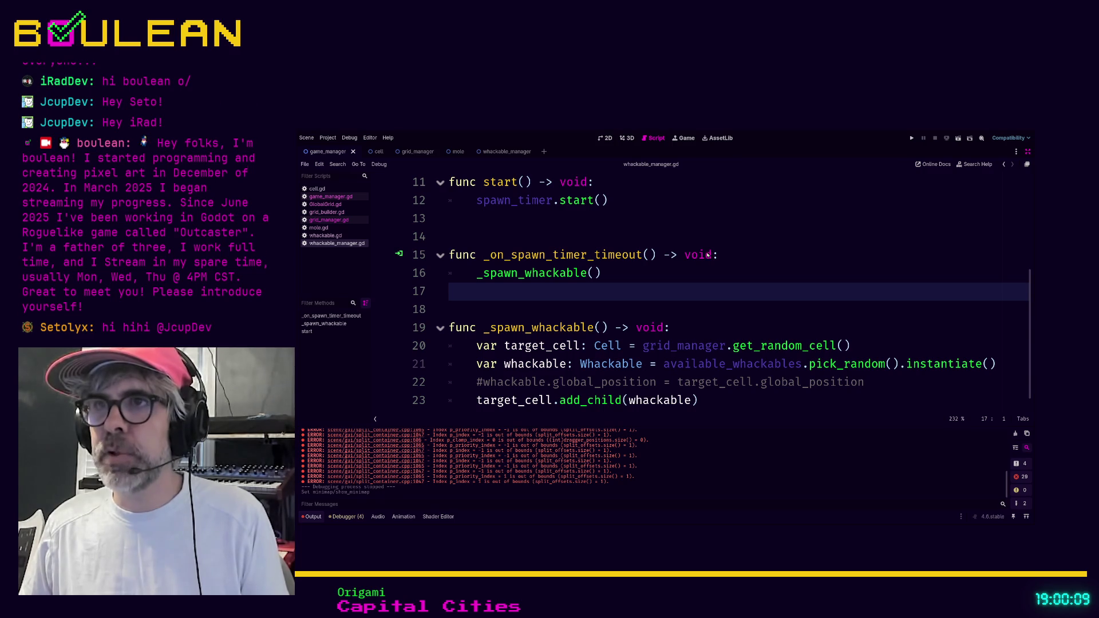
{"action": "key", "text": "ctrl+m"}
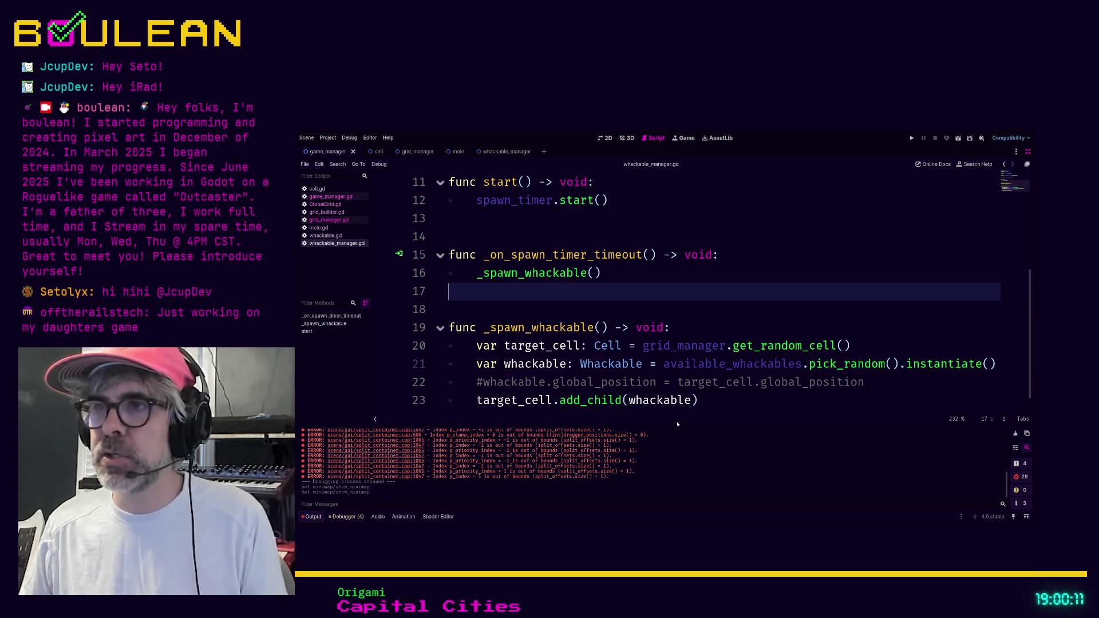
{"action": "left_click", "coordinate": [1026, 153]}
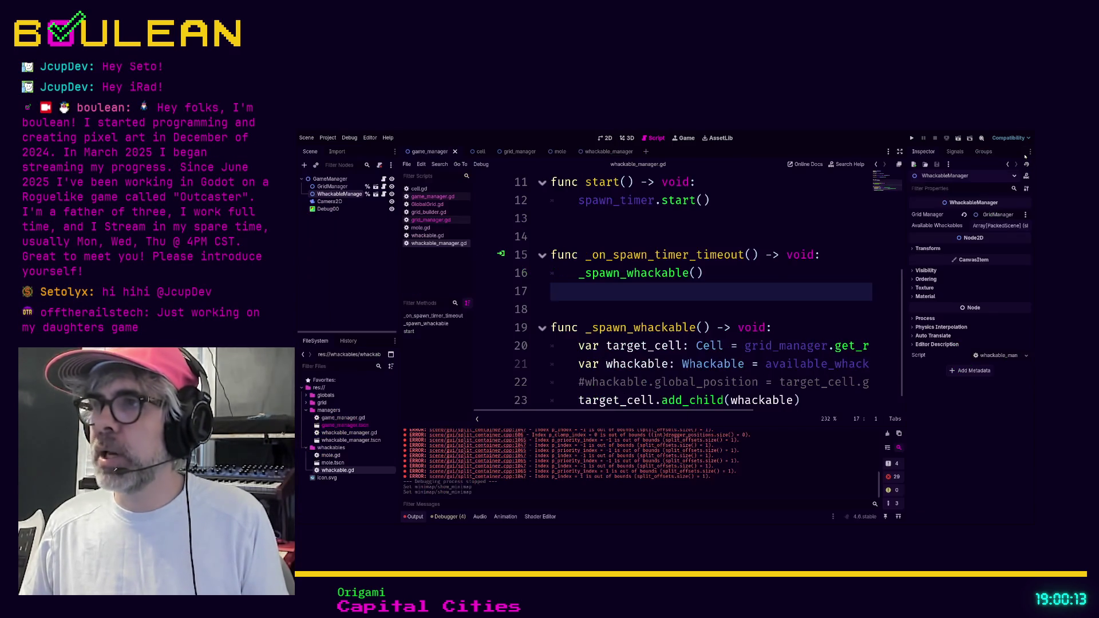
- Widen the script editor by narrowing the Inspector, and hide the code minimap
{"action": "left_click_drag", "start_coordinate": [897, 298], "coordinate": [968, 297]}
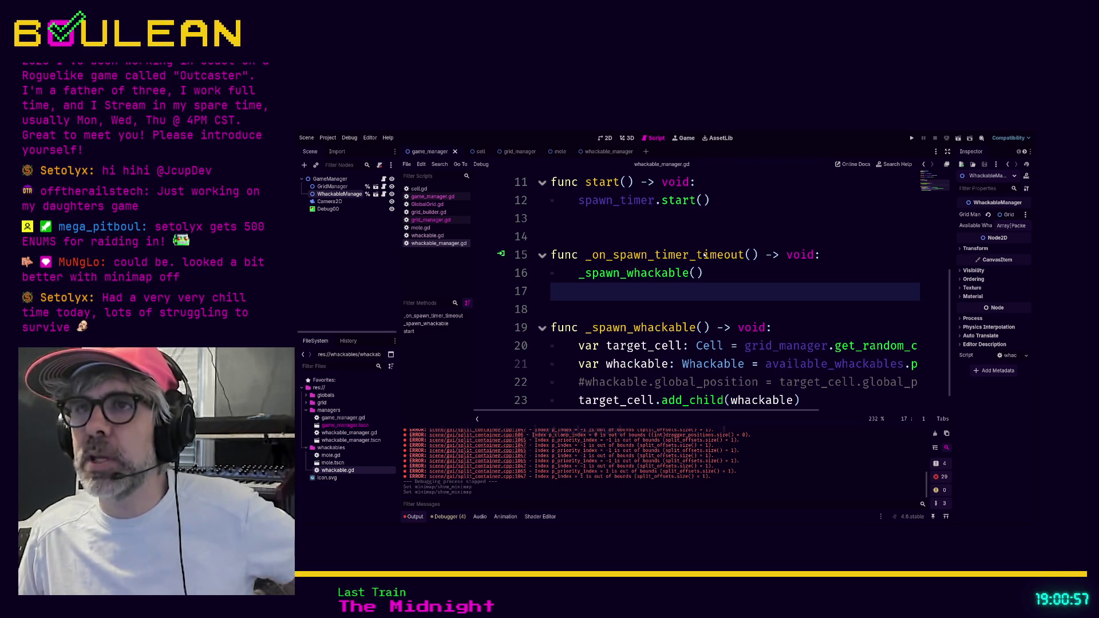
{"action": "key", "text": "ctrl+m"}
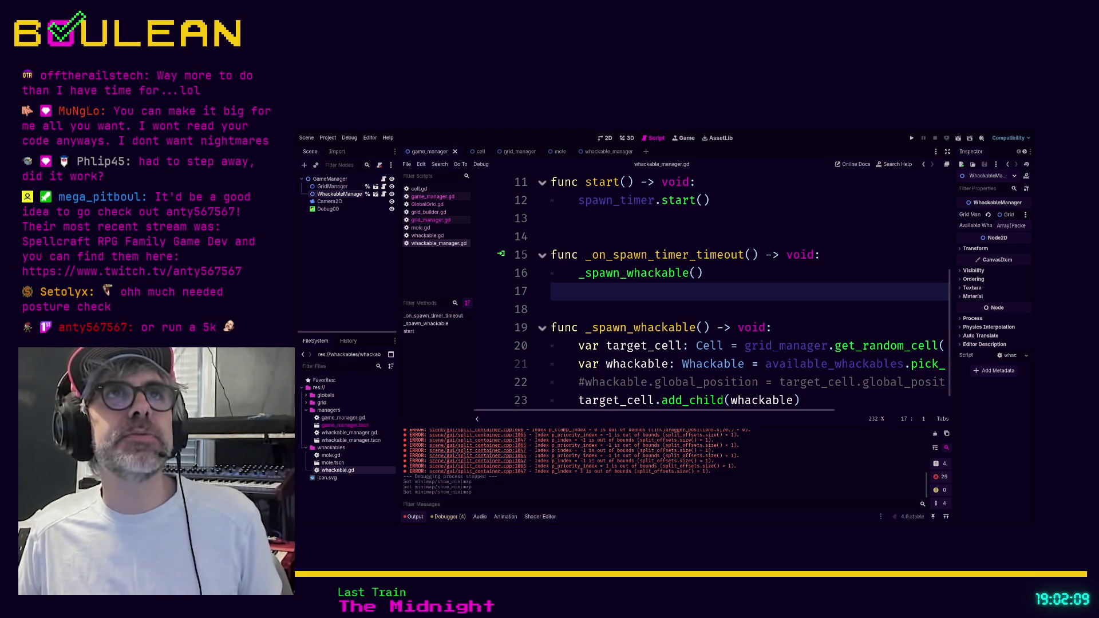
- Place the caret on the _spawn_whackable line
{"action": "left_click", "coordinate": [821, 329]}
- Remove the stray spaces from blank line 18 of whackable_manager.gd
{"action": "scroll", "coordinate": [822, 335], "scroll_direction": "down", "scroll_amount": 1, "text": "ctrl"}
{"action": "scroll", "coordinate": [821, 336], "scroll_direction": "down", "scroll_amount": 2, "text": "ctrl"}
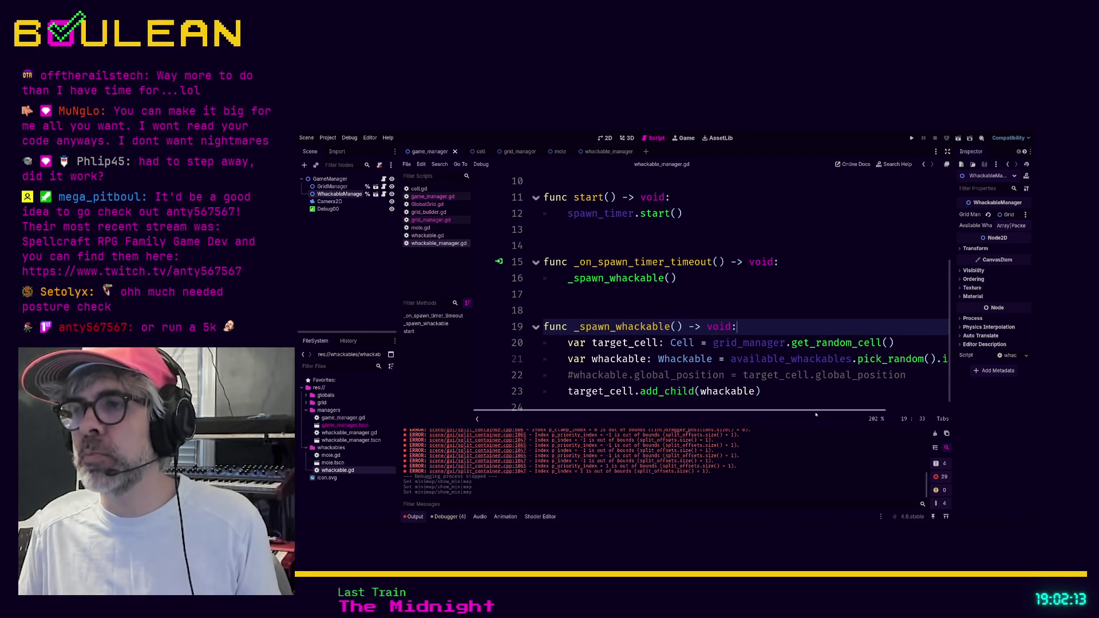
{"action": "scroll", "coordinate": [859, 353], "scroll_direction": "right", "scroll_amount": 3}
{"action": "scroll", "coordinate": [898, 351], "scroll_direction": "down", "scroll_amount": 1}
{"action": "scroll", "coordinate": [898, 352], "scroll_direction": "down", "scroll_amount": 2, "text": "ctrl"}
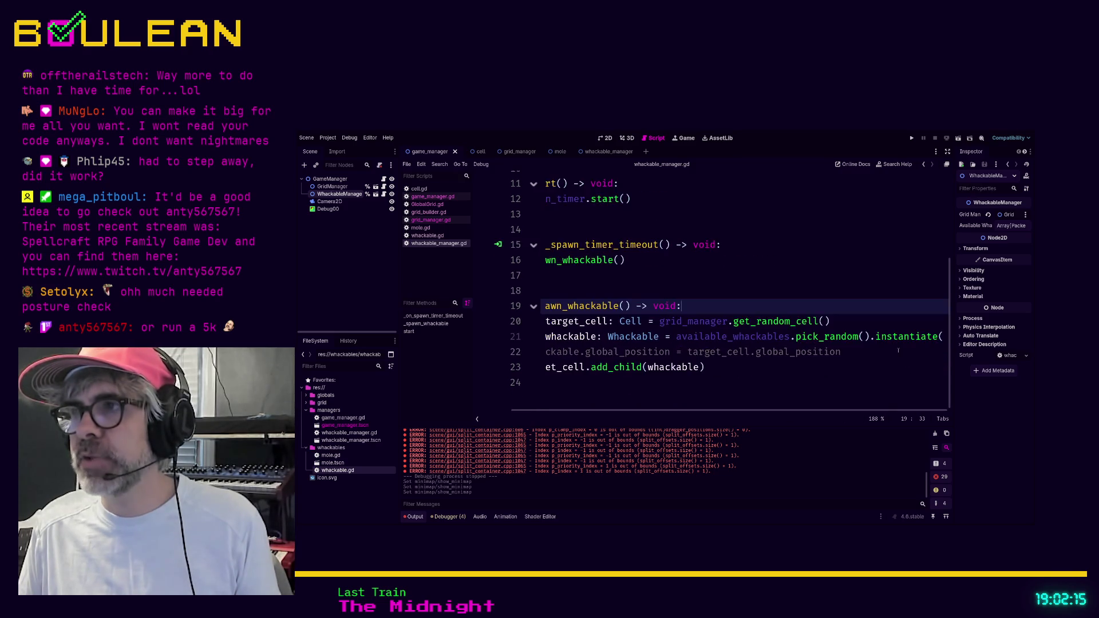
{"action": "scroll", "coordinate": [898, 350], "scroll_direction": "down", "scroll_amount": 1, "text": "ctrl"}
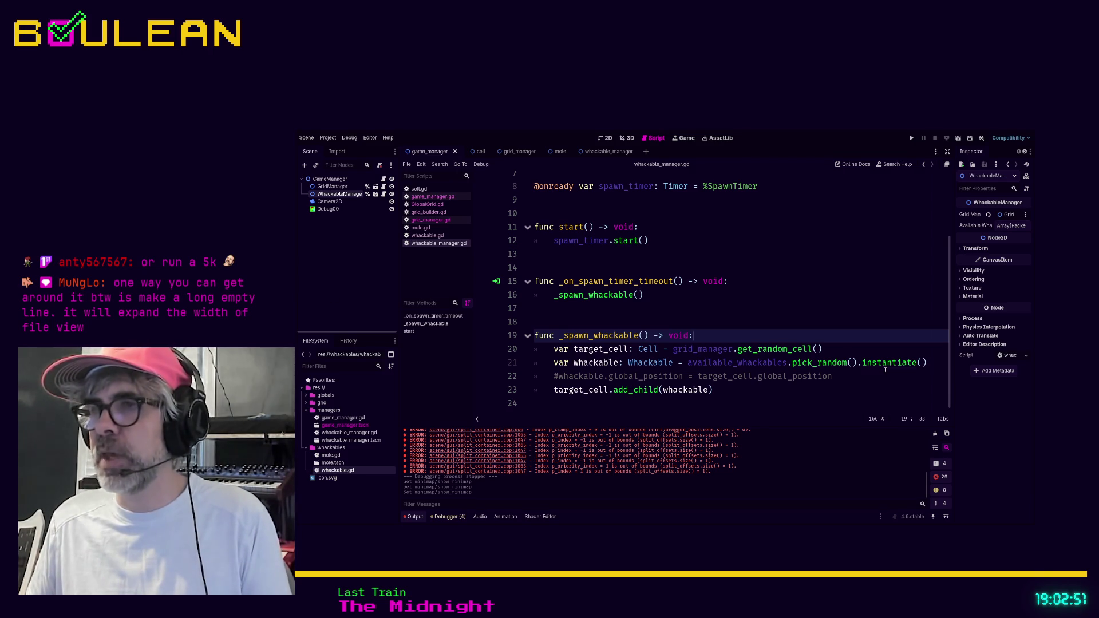
{"action": "scroll", "coordinate": [885, 370], "scroll_direction": "up", "scroll_amount": 2, "text": "ctrl"}
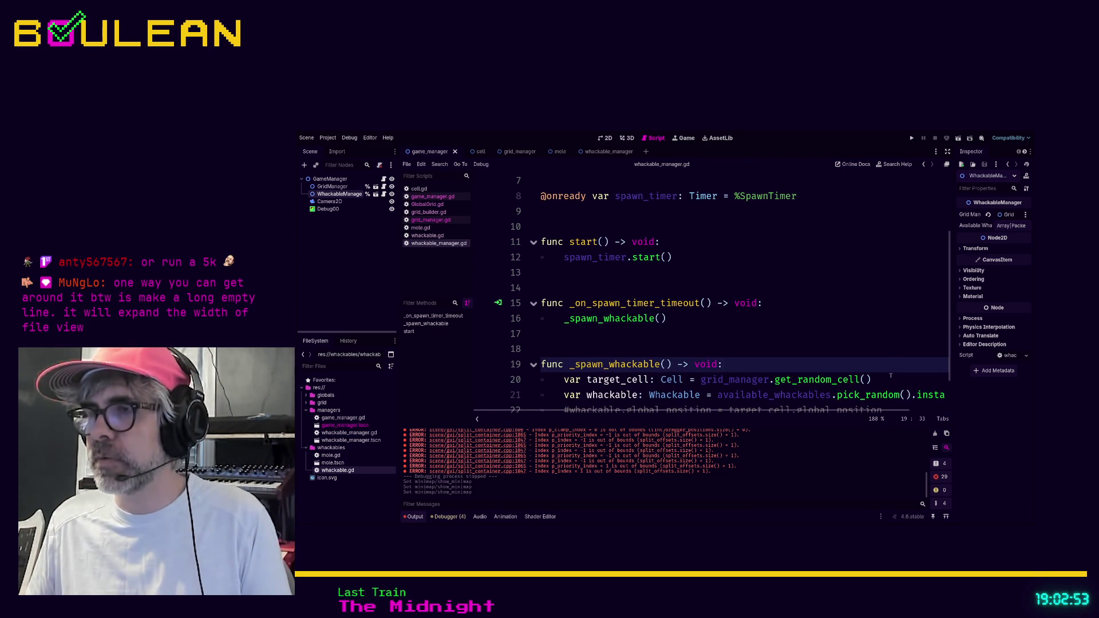
{"action": "scroll", "coordinate": [830, 407], "scroll_direction": "right", "scroll_amount": 3}
{"action": "scroll", "coordinate": [773, 404], "scroll_direction": "left", "scroll_amount": 3}
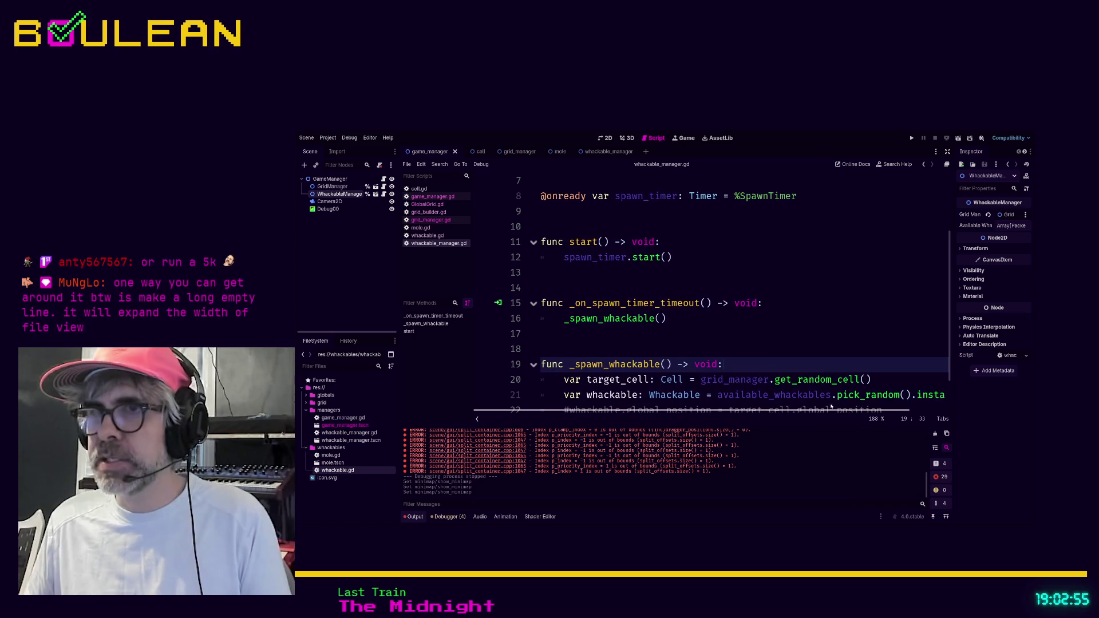
{"action": "left_click", "coordinate": [550, 348]}
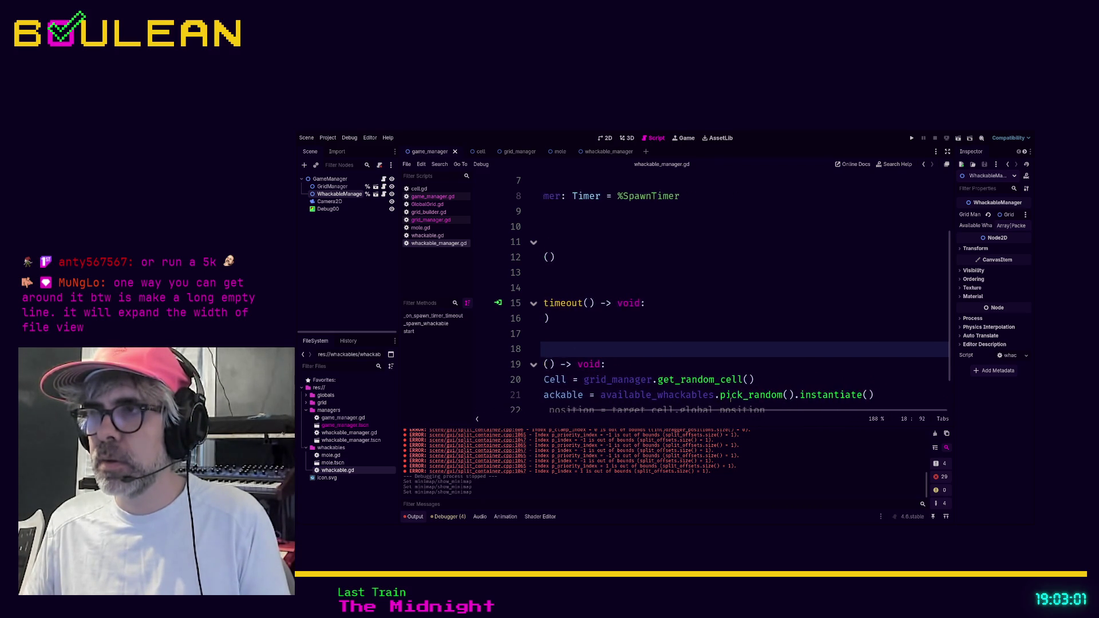
{"action": "key", "text": "ctrl+z"}
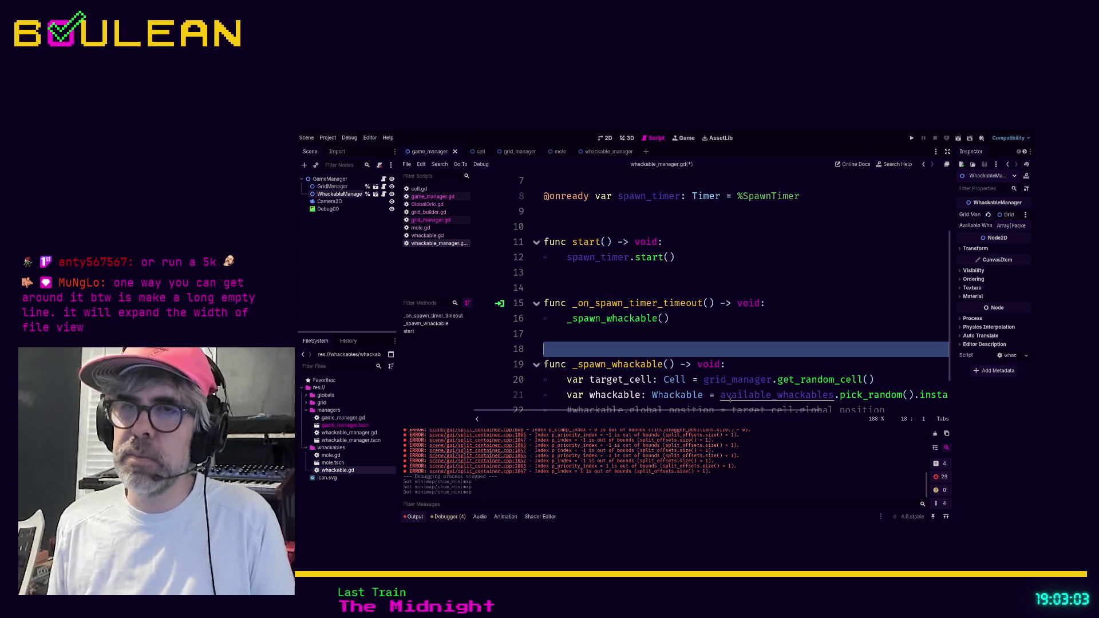
- Delete the extra empty lines at the end of the script and save it
{"action": "key", "text": "Down"}
{"action": "key", "text": "Down"}
{"action": "key", "text": "Down"}
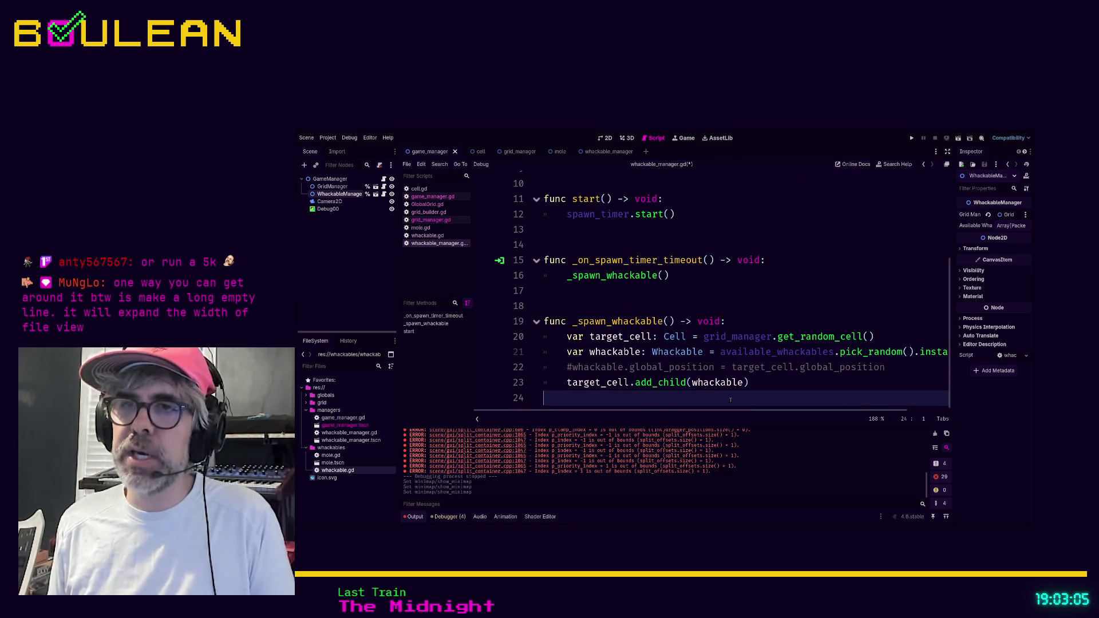
{"action": "key", "text": "Return"}
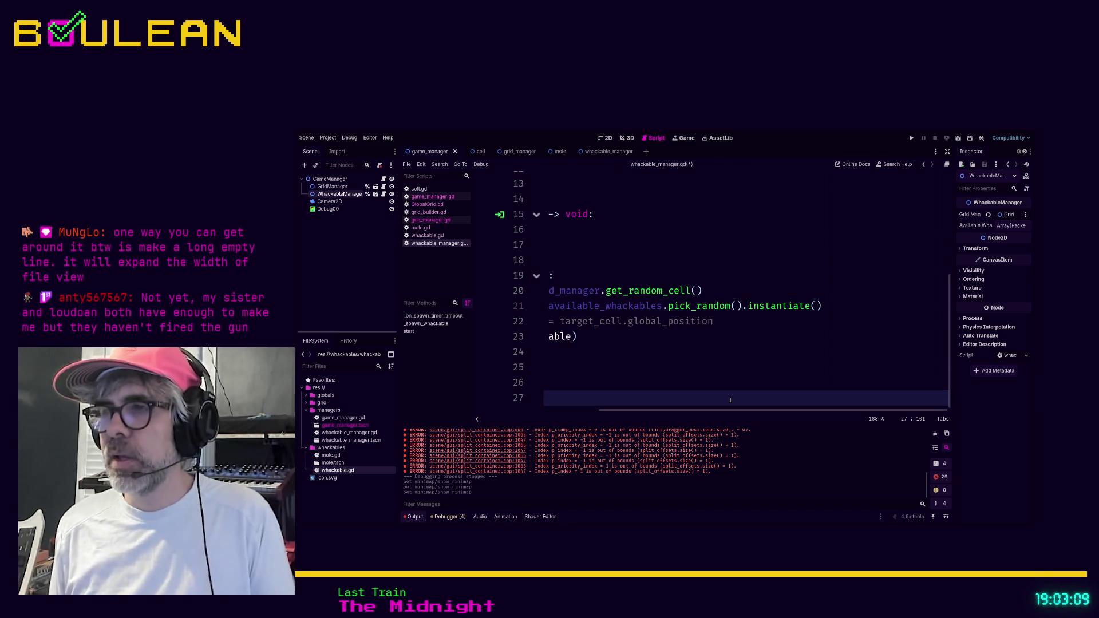
{"action": "scroll", "coordinate": [818, 342], "scroll_direction": "down", "scroll_amount": 3, "text": "ctrl"}
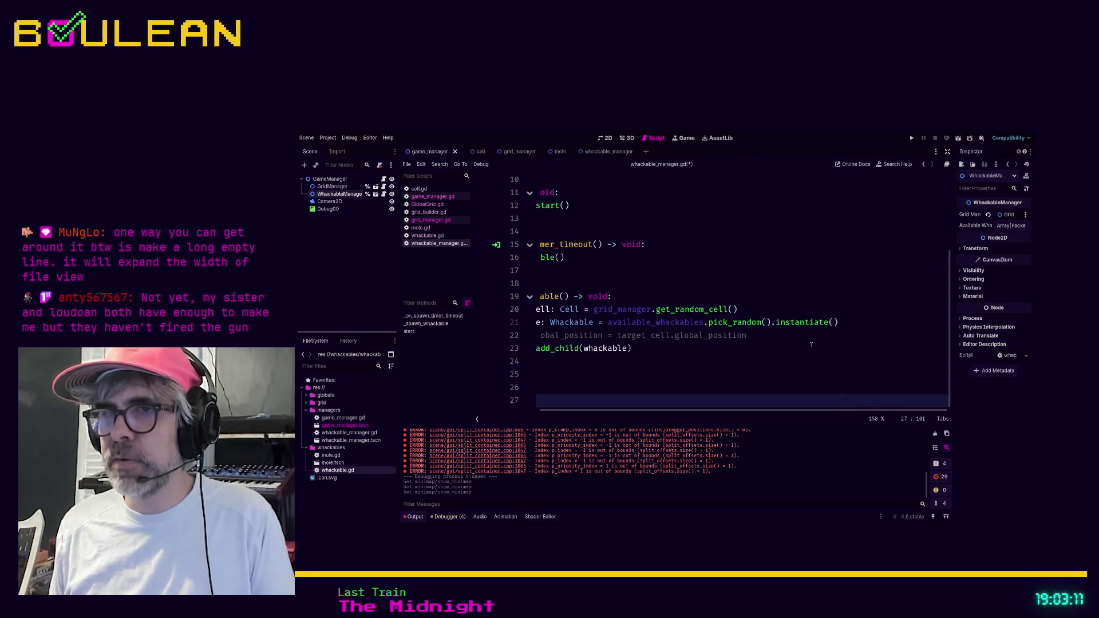
{"action": "left_click", "coordinate": [587, 401]}
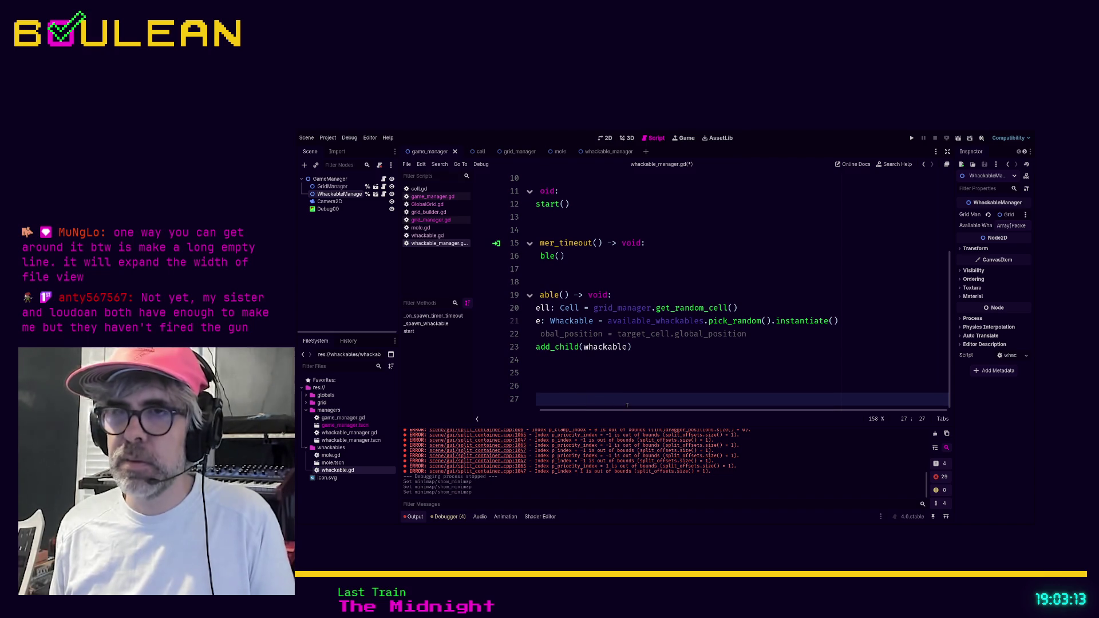
{"action": "key", "text": "Home"}
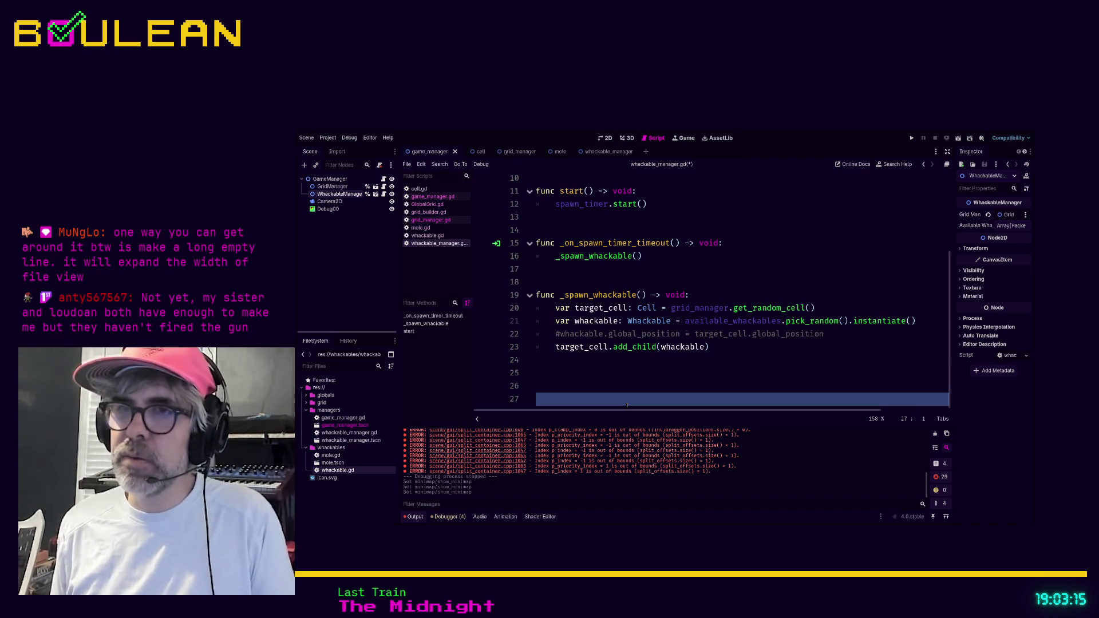
{"action": "key", "text": "BackSpace"}
{"action": "key", "text": "BackSpace"}
{"action": "key", "text": "BackSpace"}
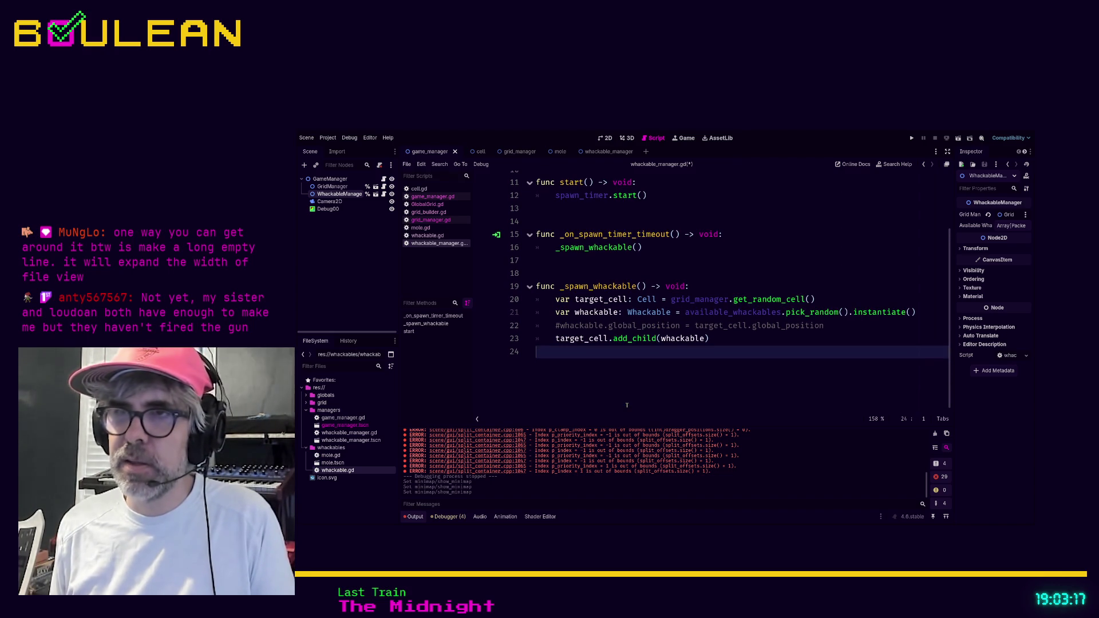
{"action": "key", "text": "ctrl+s"}
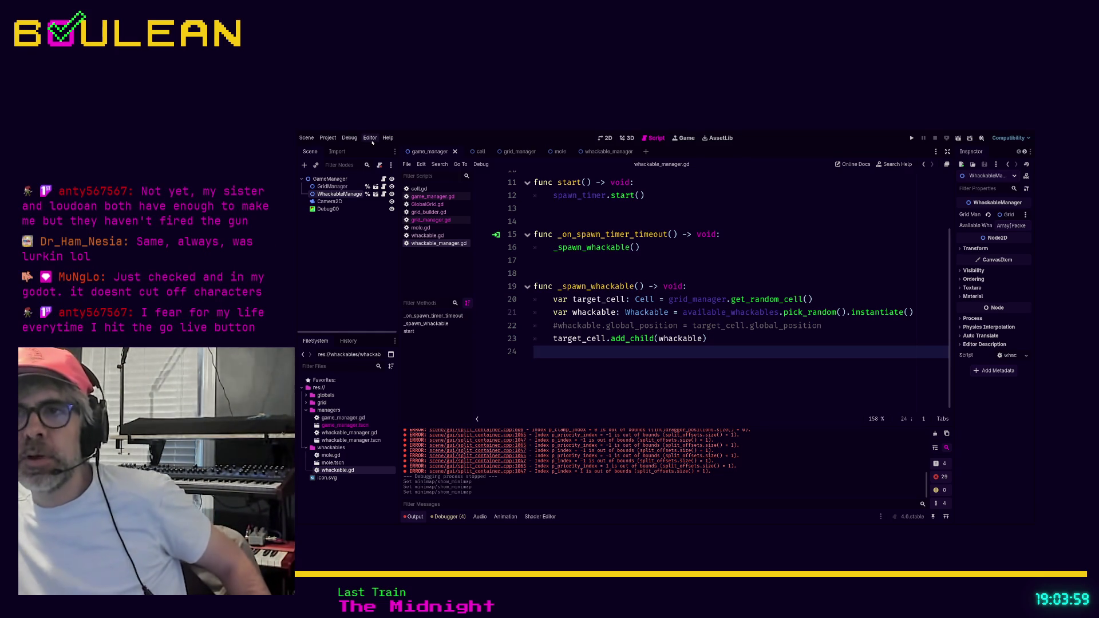
{"action": "left_click", "coordinate": [837, 324]}
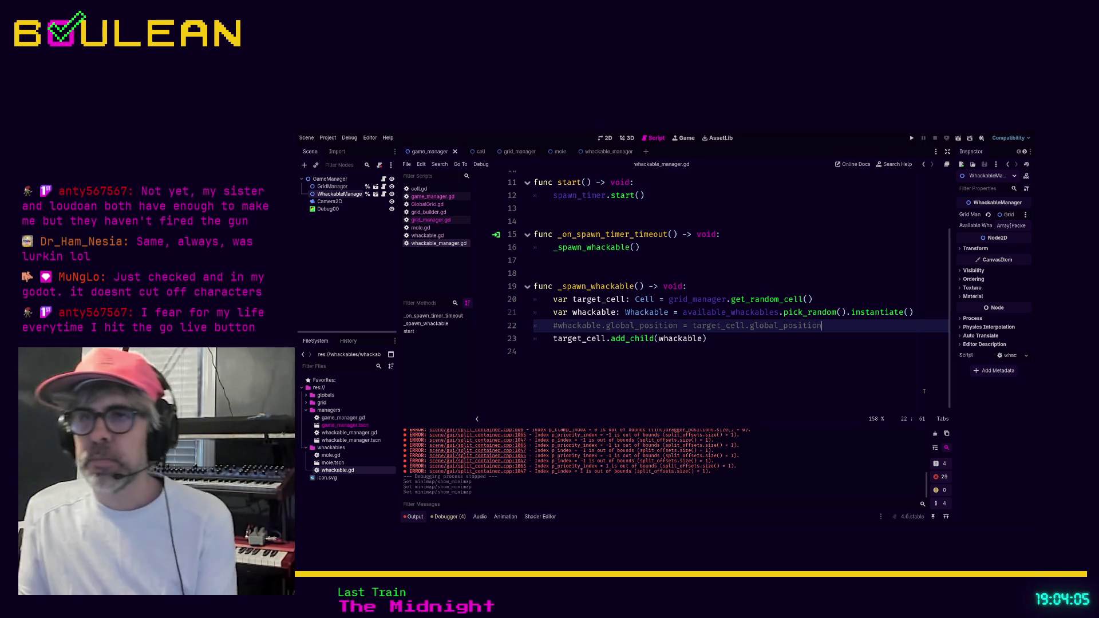
- Delete the commented-out global_position line from _spawn_whackable and save the script
{"action": "key", "text": "shift+Home"}
{"action": "key", "text": "shift+Home"}
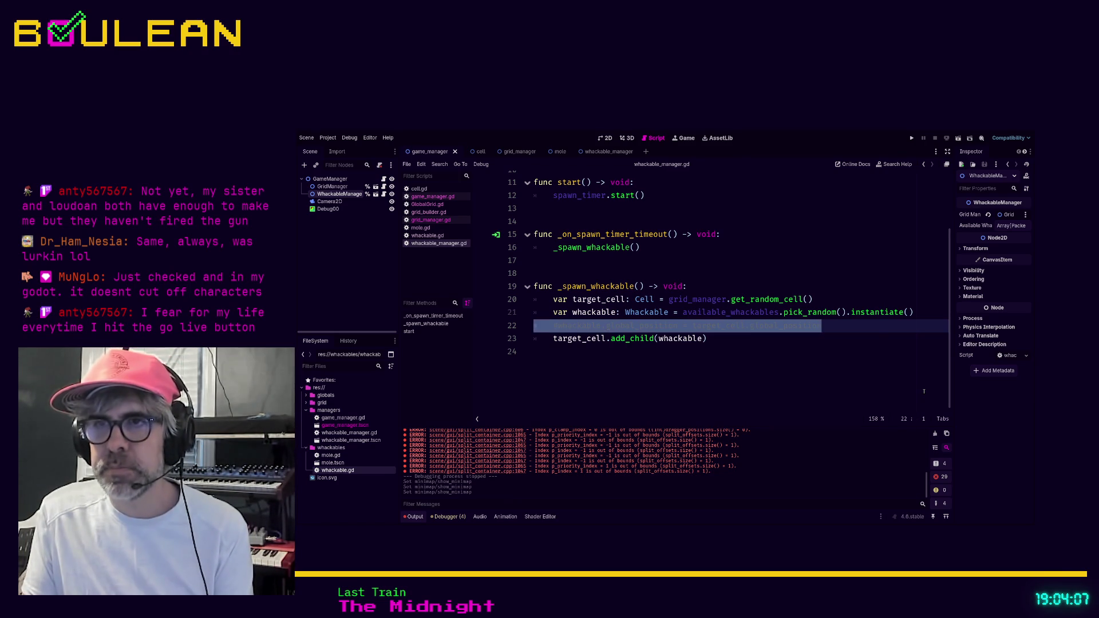
{"action": "key", "text": "BackSpace"}
{"action": "key", "text": "BackSpace"}
{"action": "key", "text": "Down"}
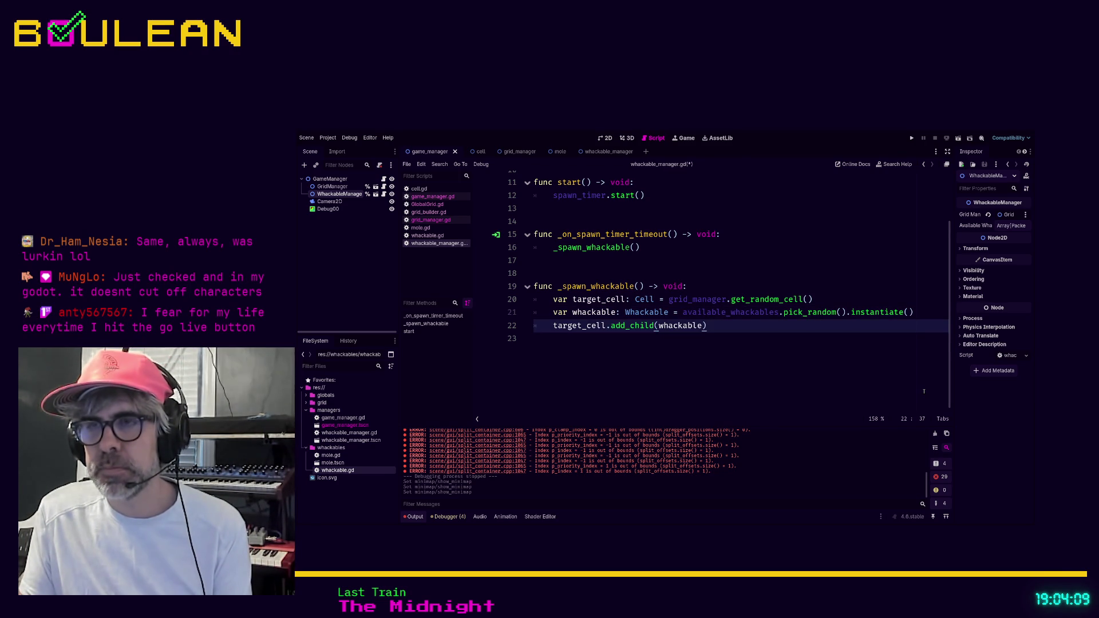
{"action": "key", "text": "ctrl+s"}
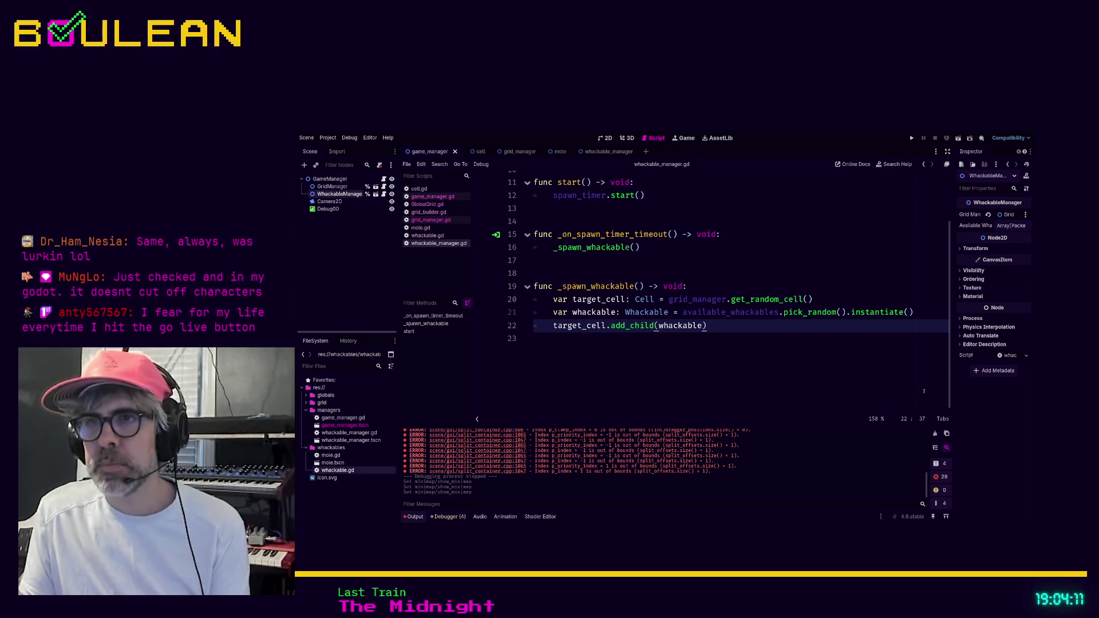
- Run the game to test whackable spawning, then stop it
{"action": "key", "text": "F5"}
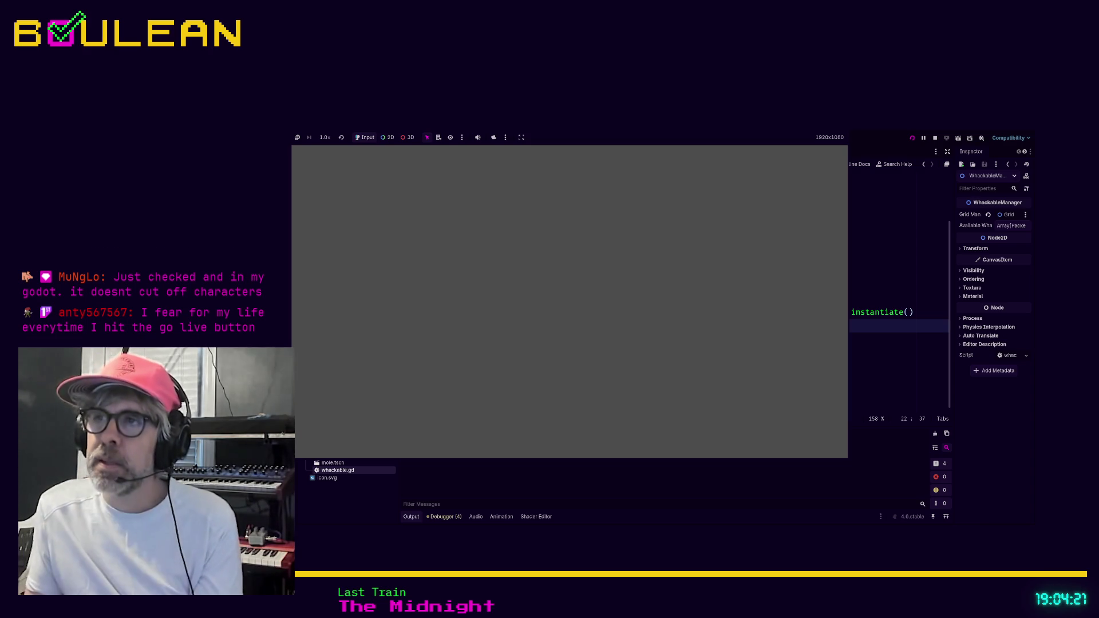
{"action": "key", "text": "F8"}
{"action": "key", "text": "Down"}
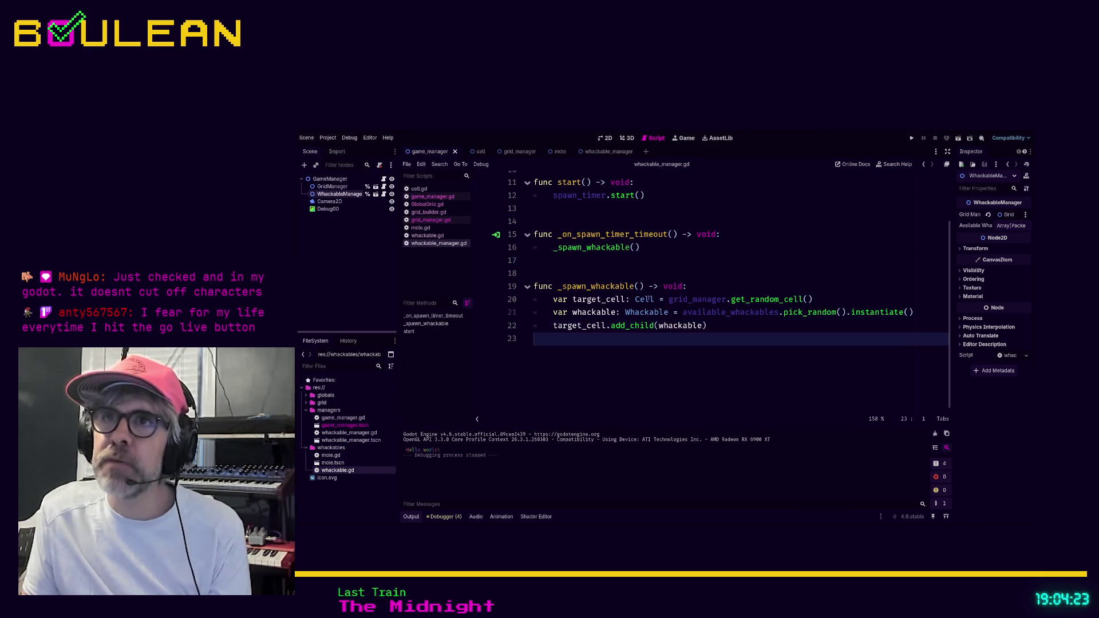
- Open the mole scene in the 2D view and select its ColorRect
{"action": "left_click", "coordinate": [554, 152]}
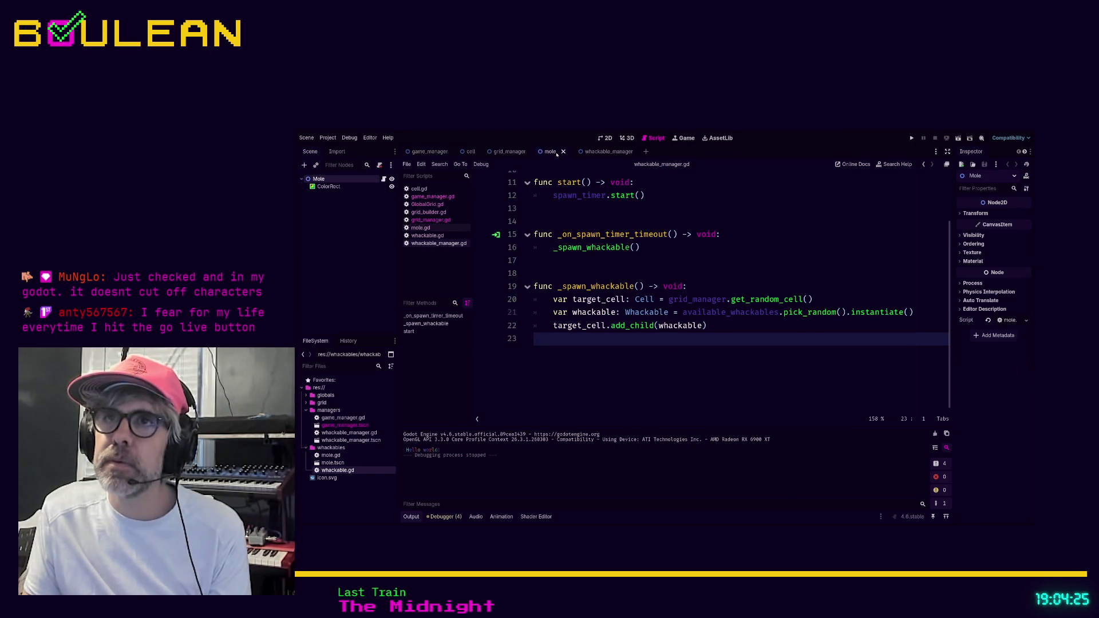
{"action": "left_click", "coordinate": [604, 139]}
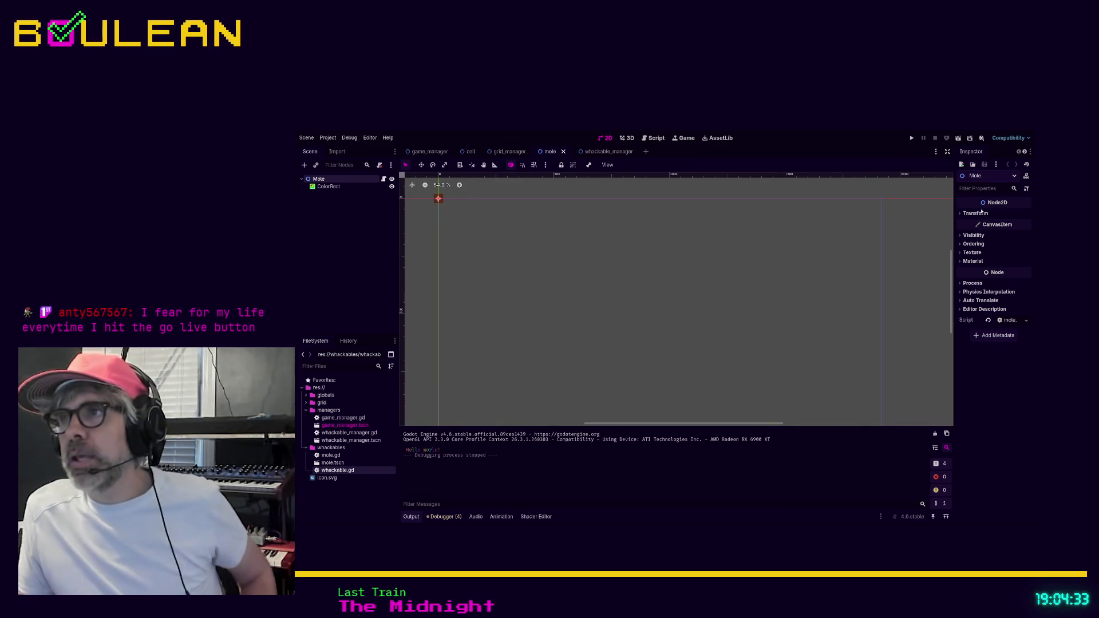
{"action": "left_click", "coordinate": [976, 214]}
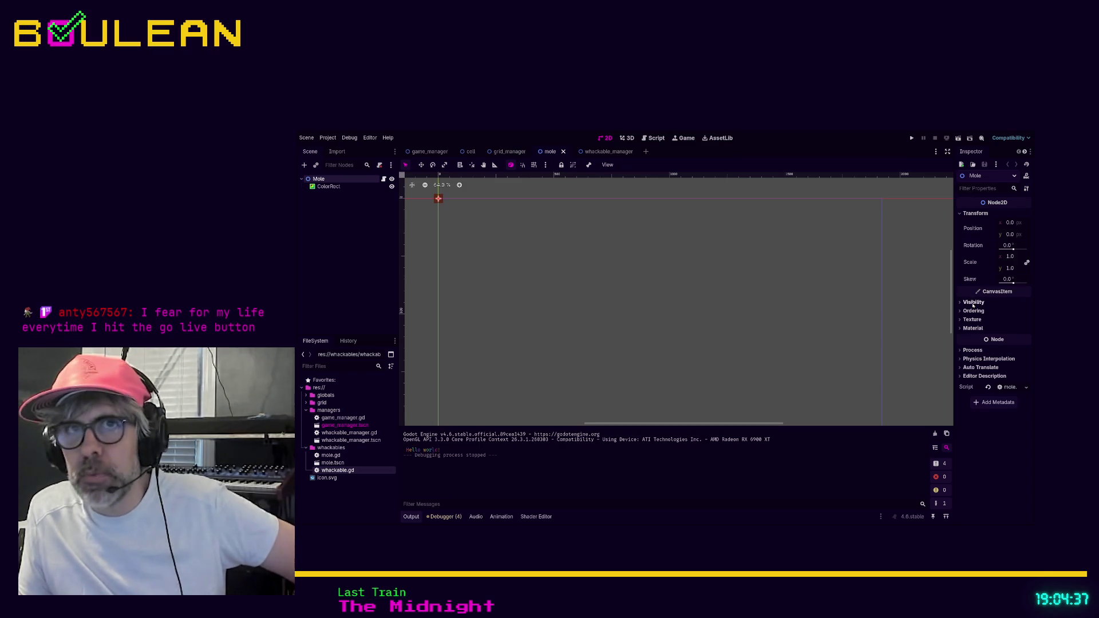
{"action": "left_click", "coordinate": [342, 188]}
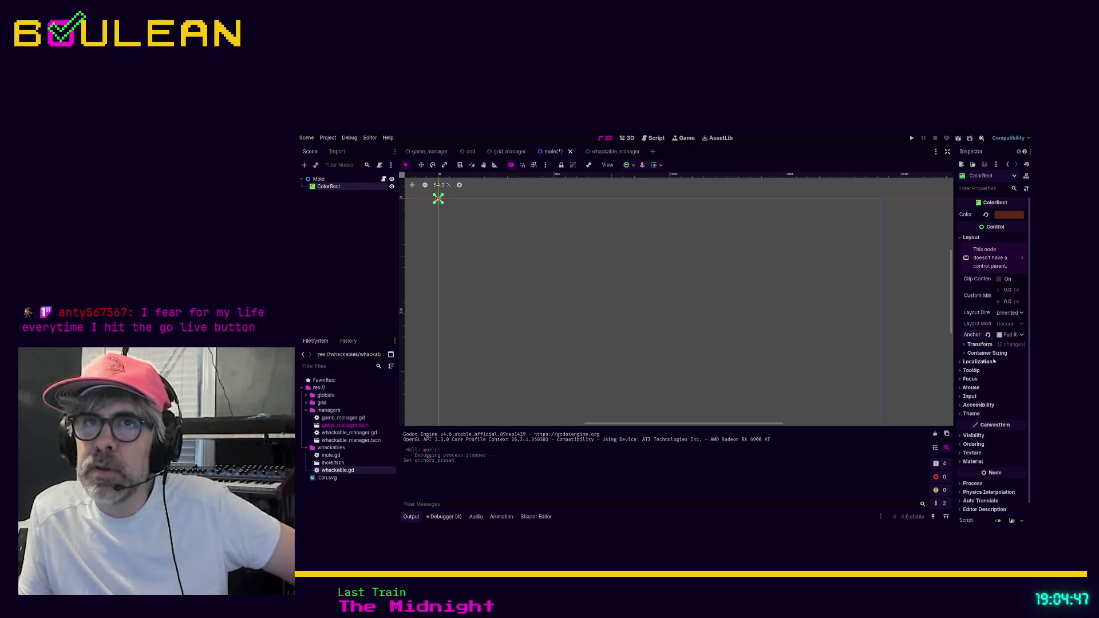
- Change the ColorRect's anchor preset and run the game to check the mole
{"action": "left_click", "coordinate": [761, 273]}
{"action": "scroll", "coordinate": [690, 267], "scroll_direction": "down", "scroll_amount": 3}
{"action": "scroll", "coordinate": [711, 265], "scroll_direction": "down", "scroll_amount": 1}
{"action": "key", "text": "F5"}
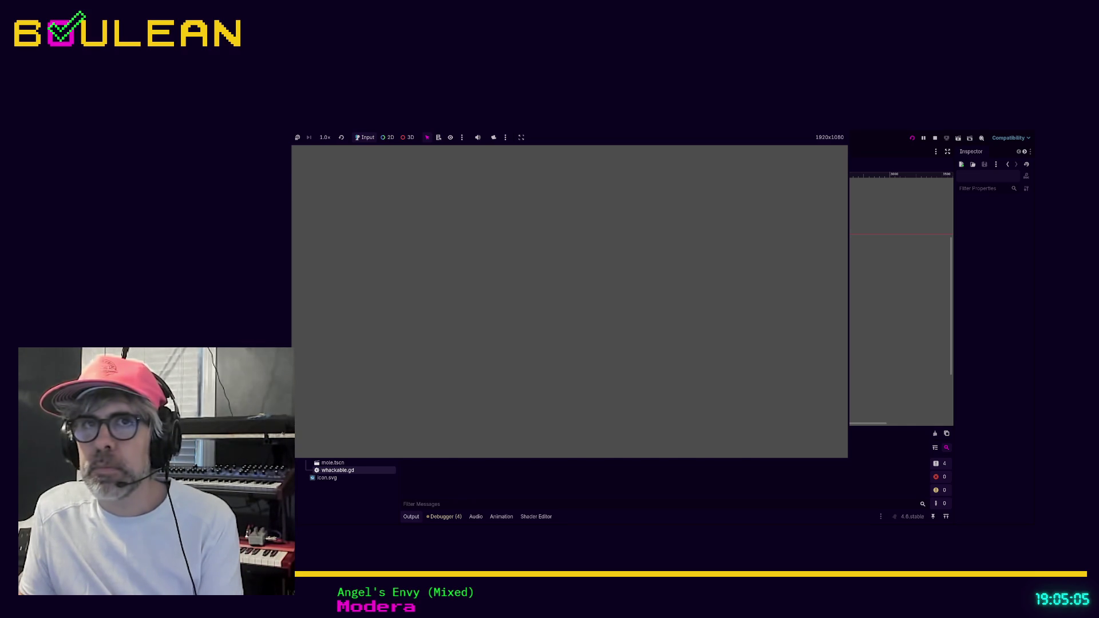
- Undo the ColorRect's anchor change and run the game again to test spawning
{"action": "left_click", "coordinate": [934, 137]}
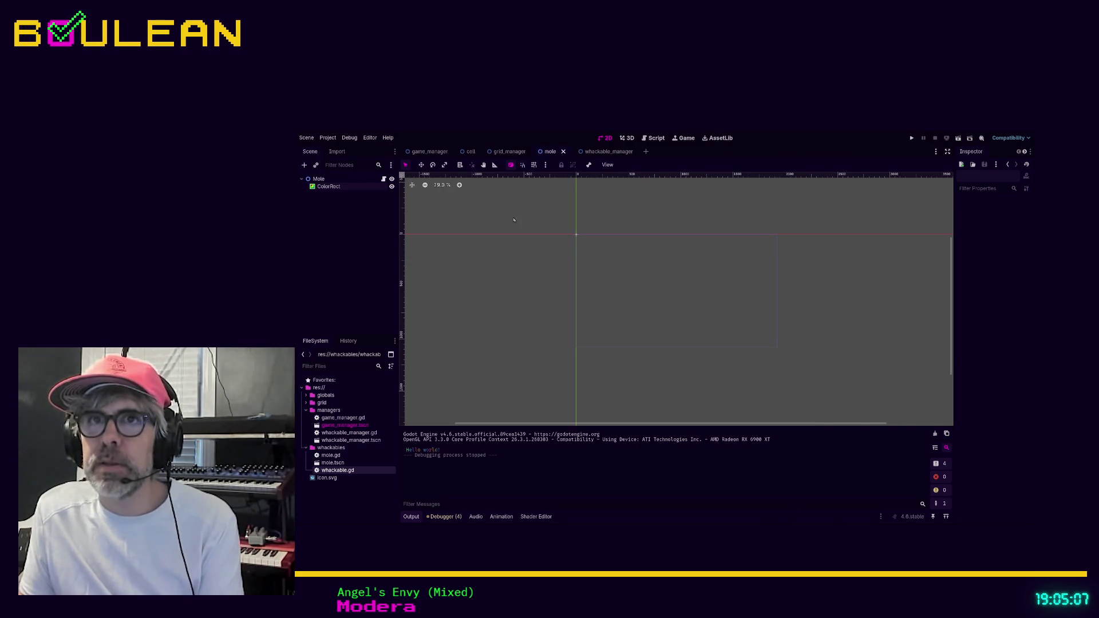
{"action": "key", "text": "ctrl+z"}
{"action": "left_click_drag", "start_coordinate": [539, 239], "coordinate": [606, 226]}
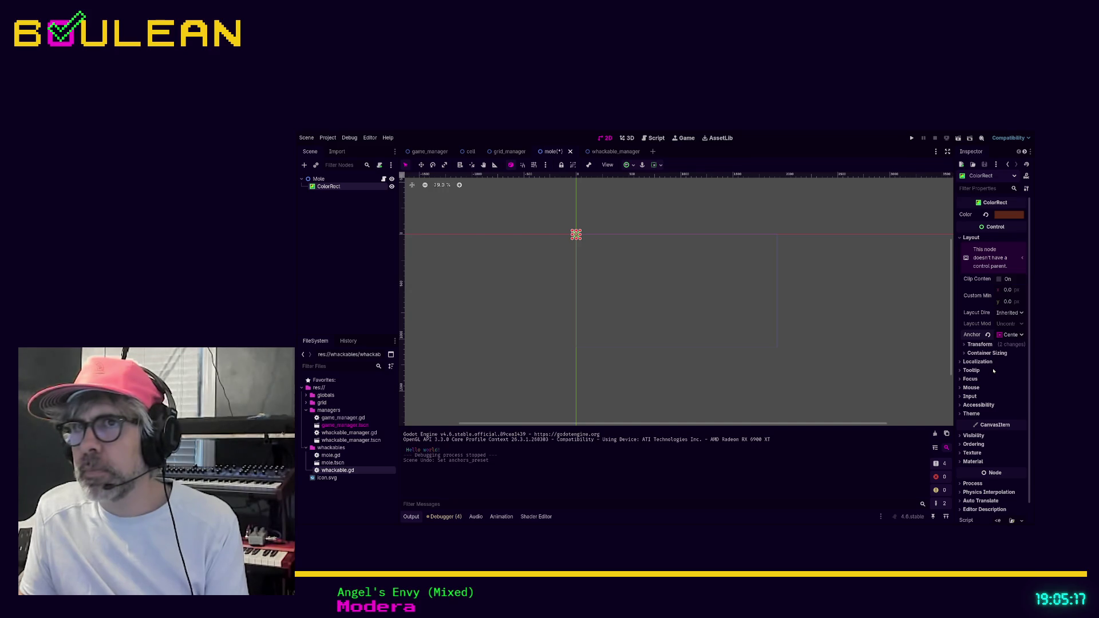
{"action": "left_click", "coordinate": [878, 345]}
{"action": "key", "text": "F5"}
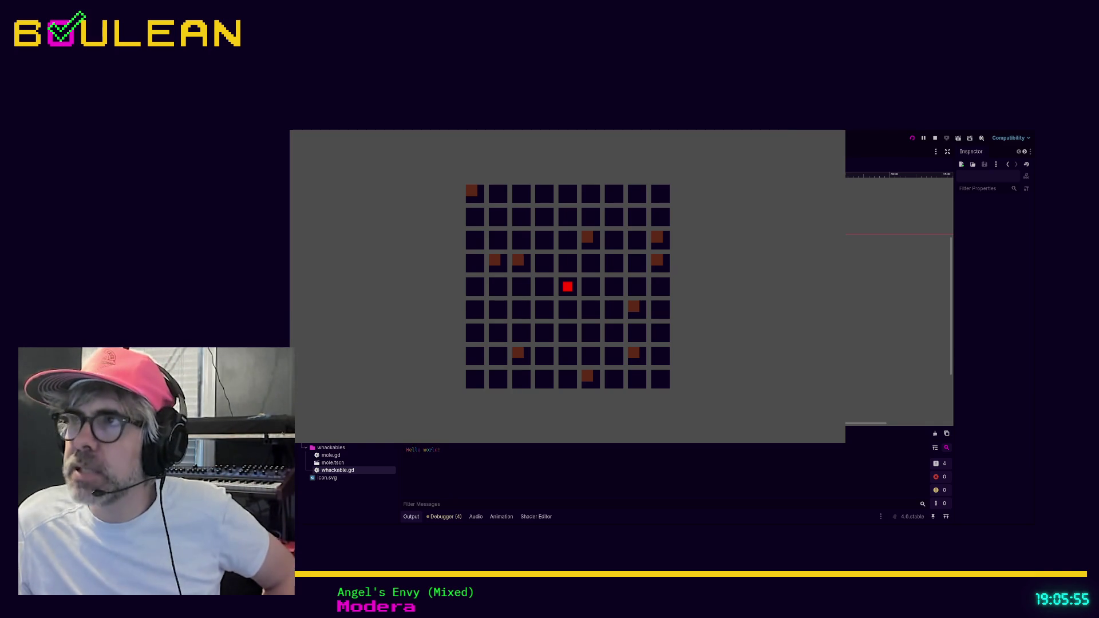
{"action": "key", "text": "F8"}
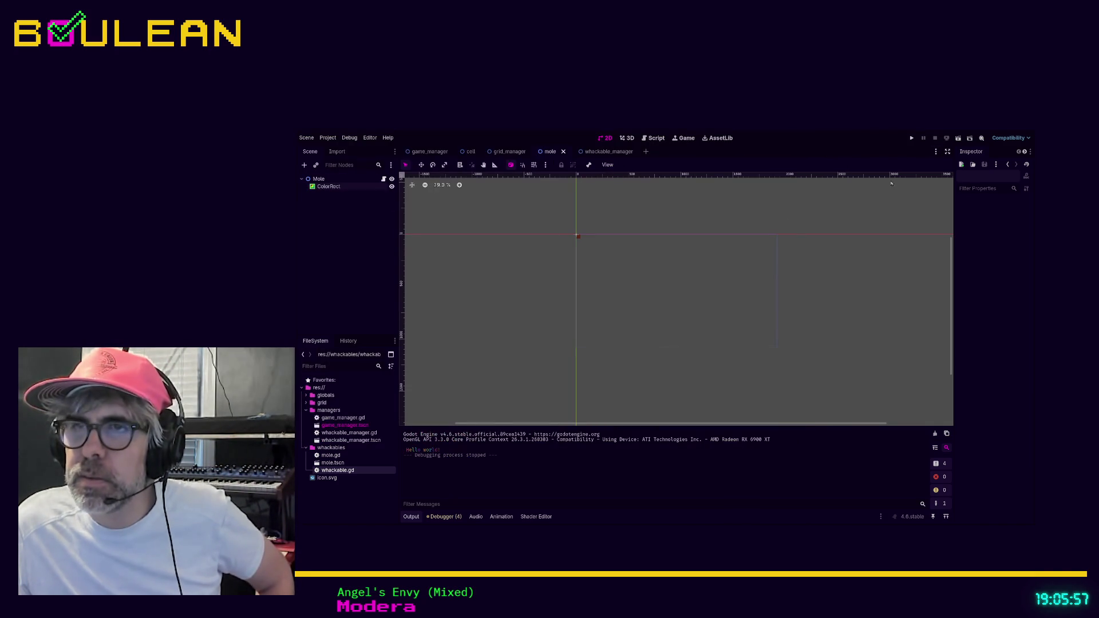
- Restore the ColorRect's Center anchor preset, save the mole scene, and return to whackable_manager.gd
{"action": "left_click", "coordinate": [327, 187]}
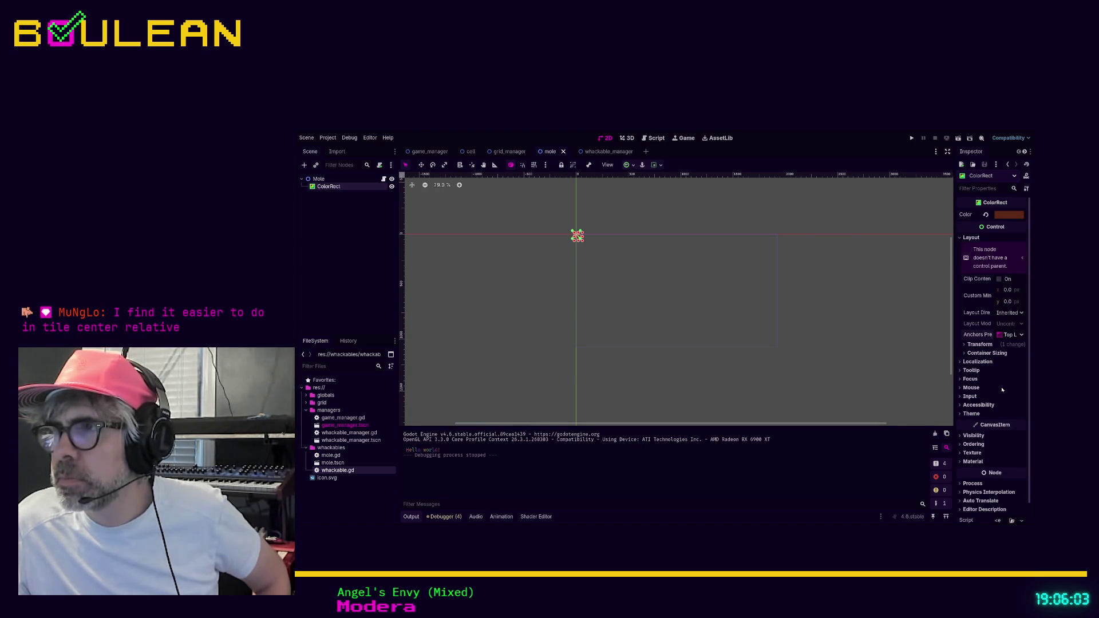
{"action": "key", "text": "ctrl+z"}
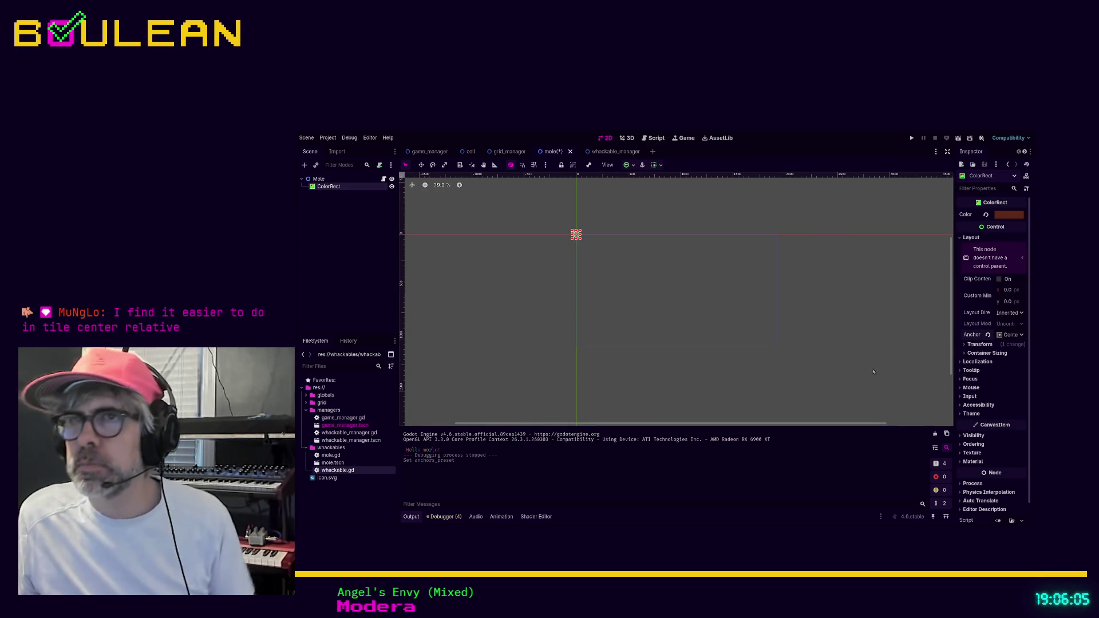
{"action": "key", "text": "ctrl+s"}
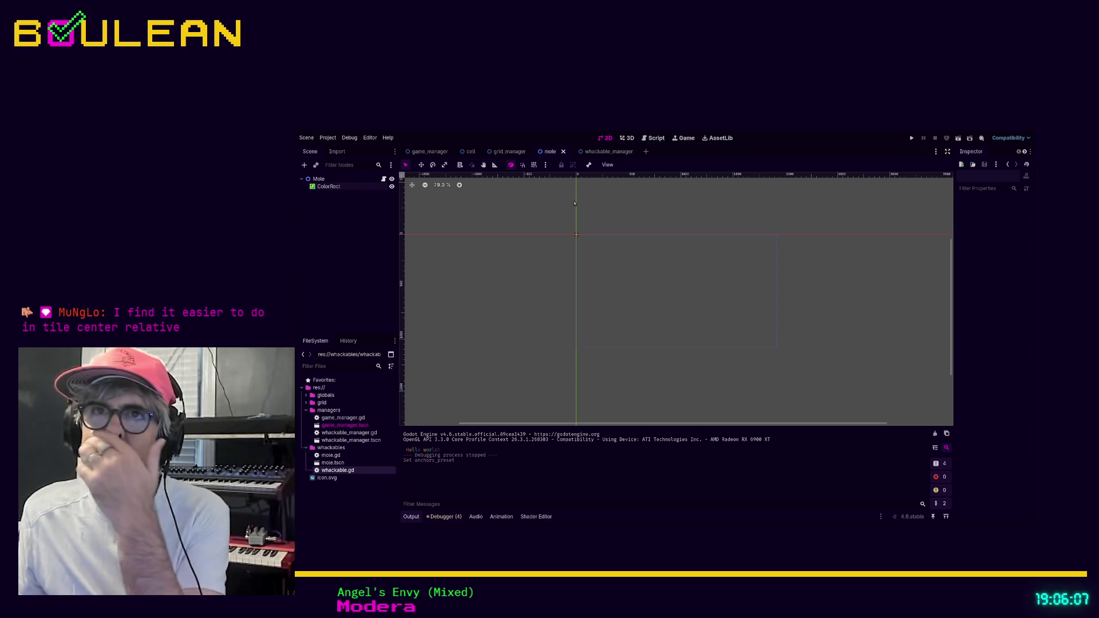
{"action": "key", "text": "ctrl+F3"}
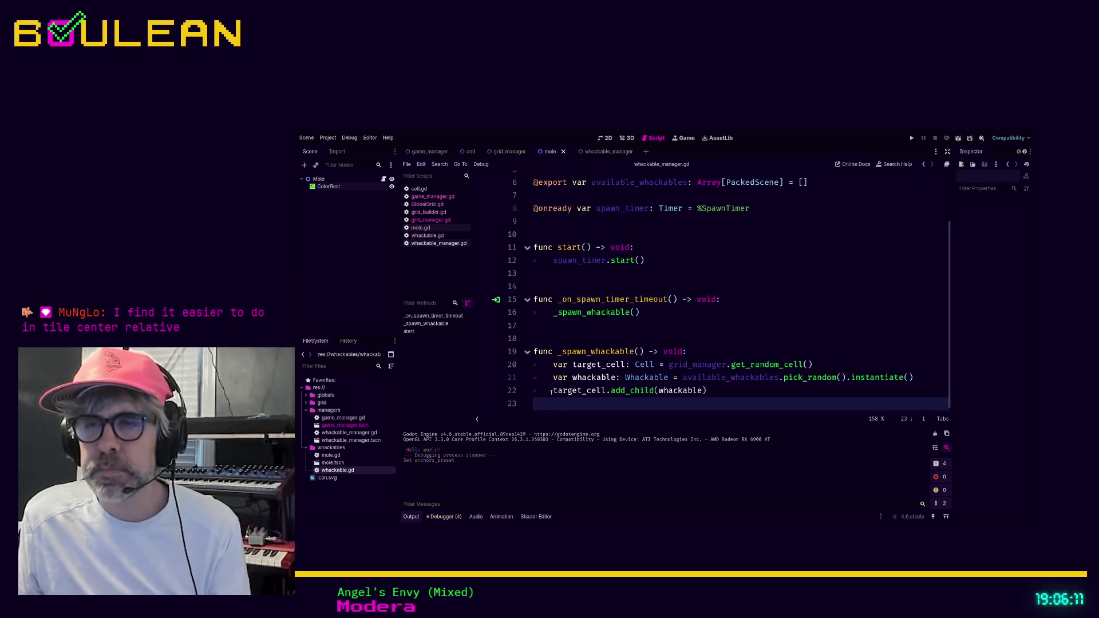
- On empty line 23, autocomplete whackable.position and try a target_cell and .x assignment
{"action": "left_click", "coordinate": [553, 390]}
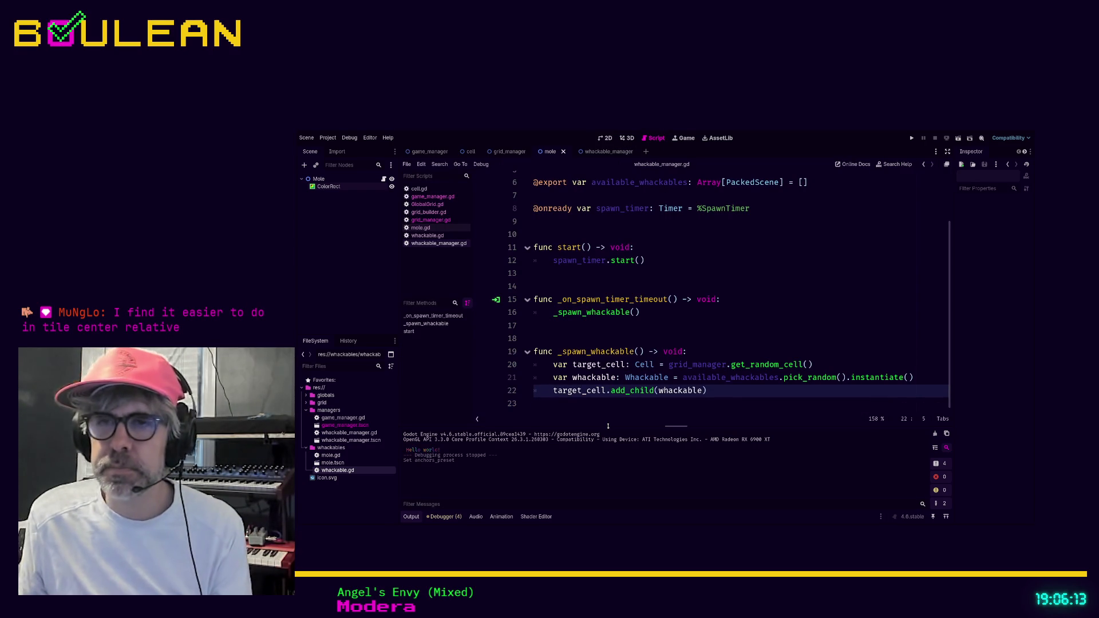
{"action": "key", "text": "Down"}
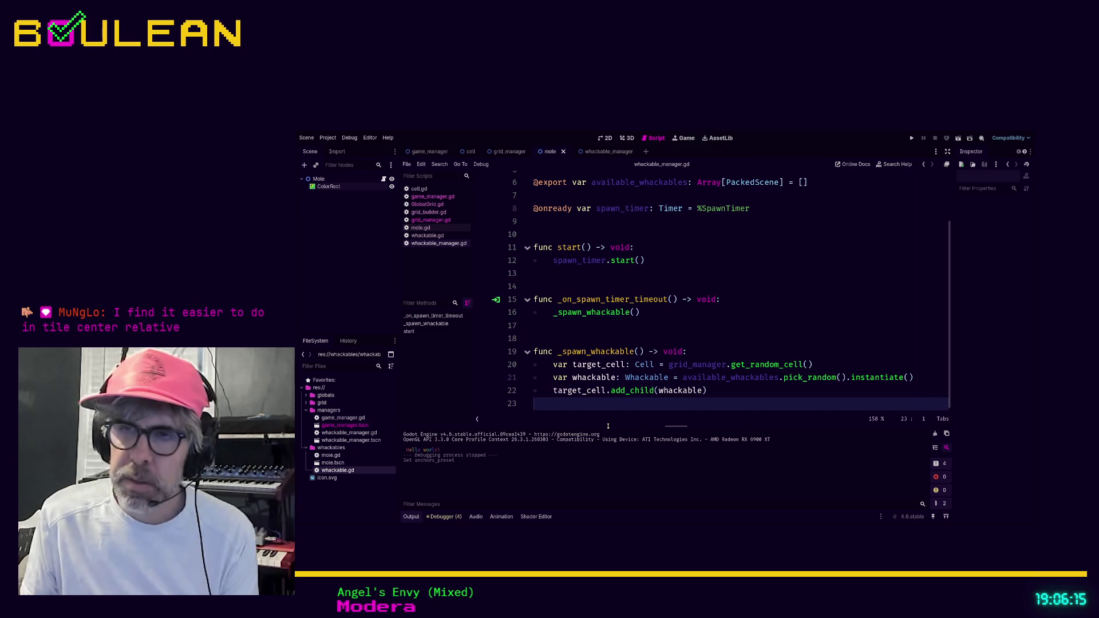
{"action": "type", "text": "whac"}
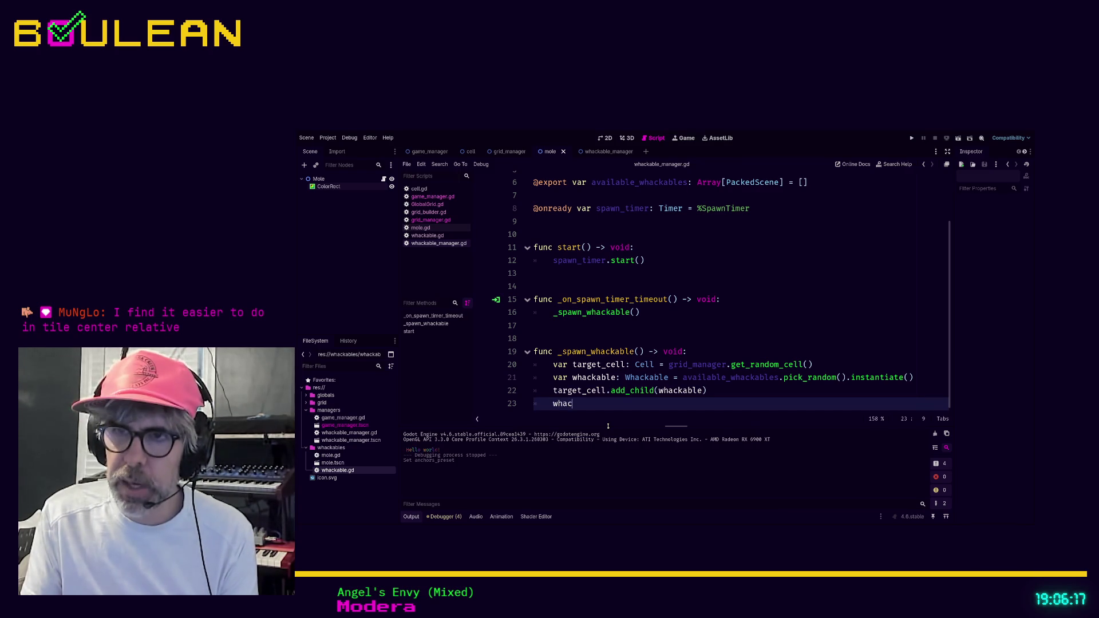
{"action": "type", "text": "kable.po"}
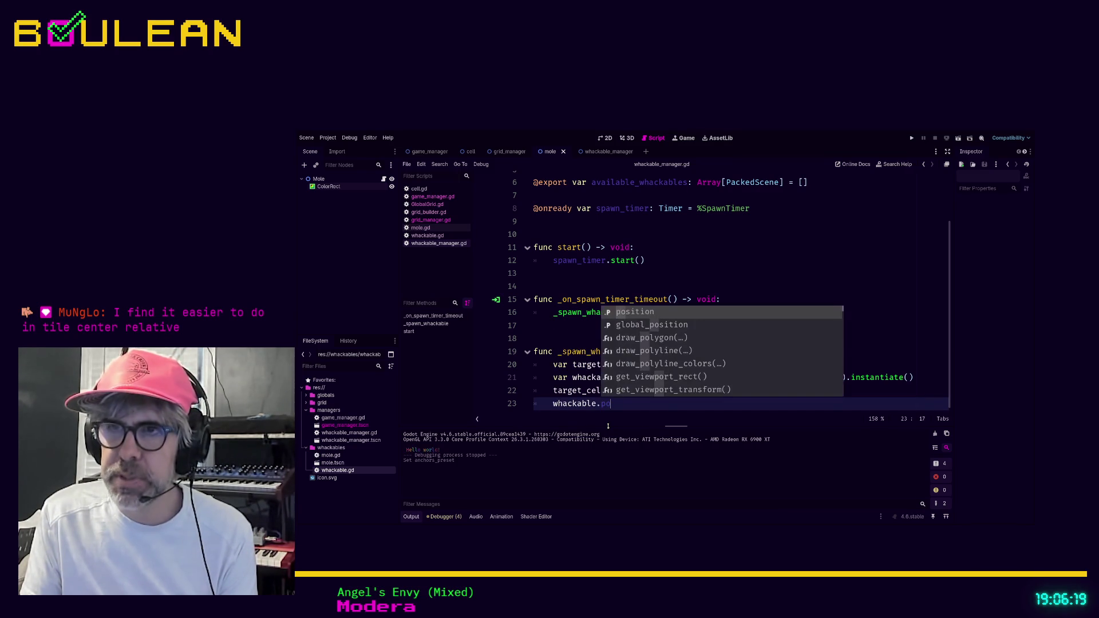
{"action": "key", "text": "Return"}
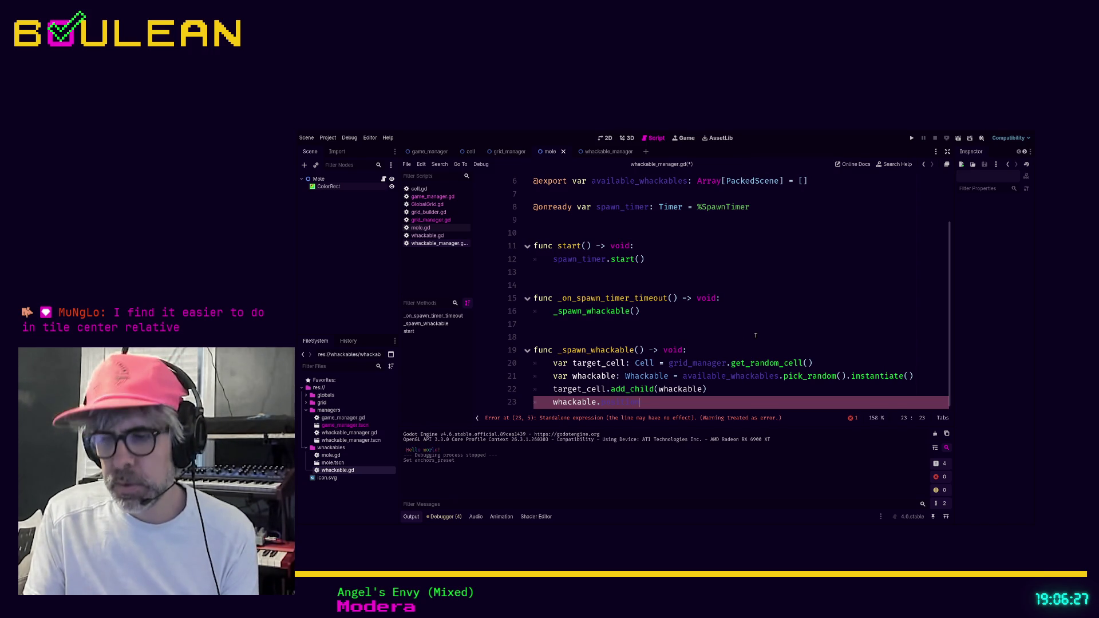
{"action": "type", "text": " = target_cell."}
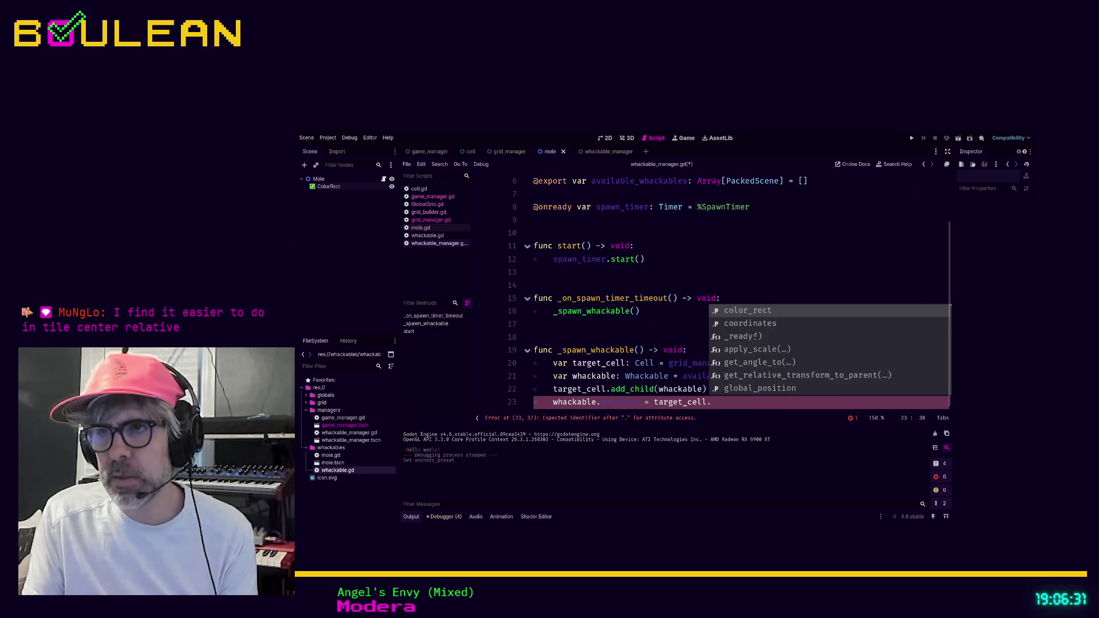
{"action": "type", "text": "si"}
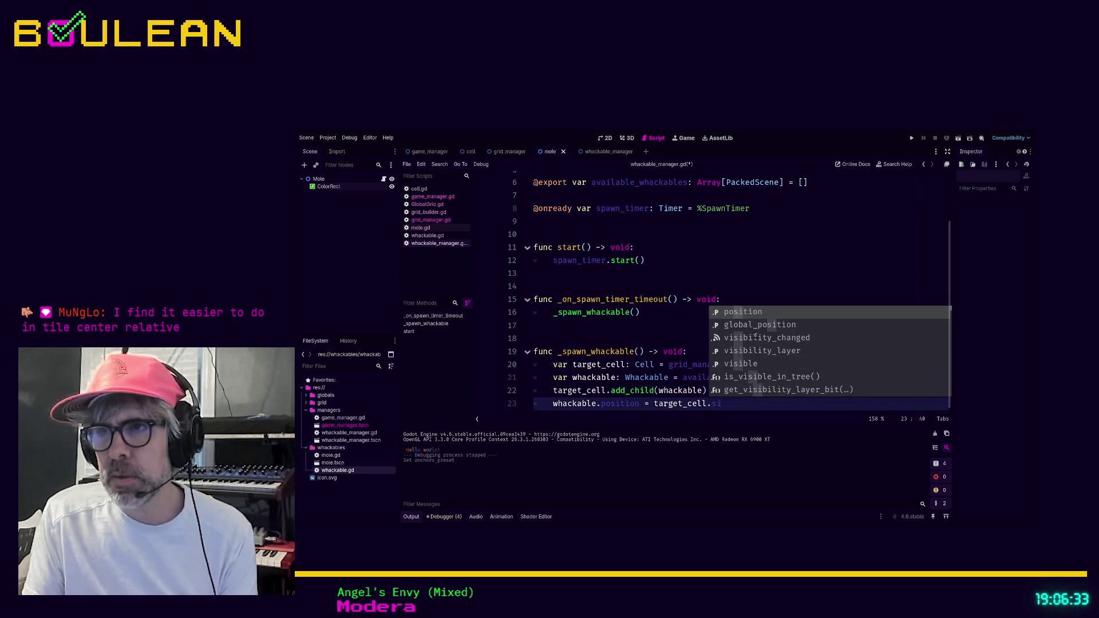
{"action": "type", "text": "z"}
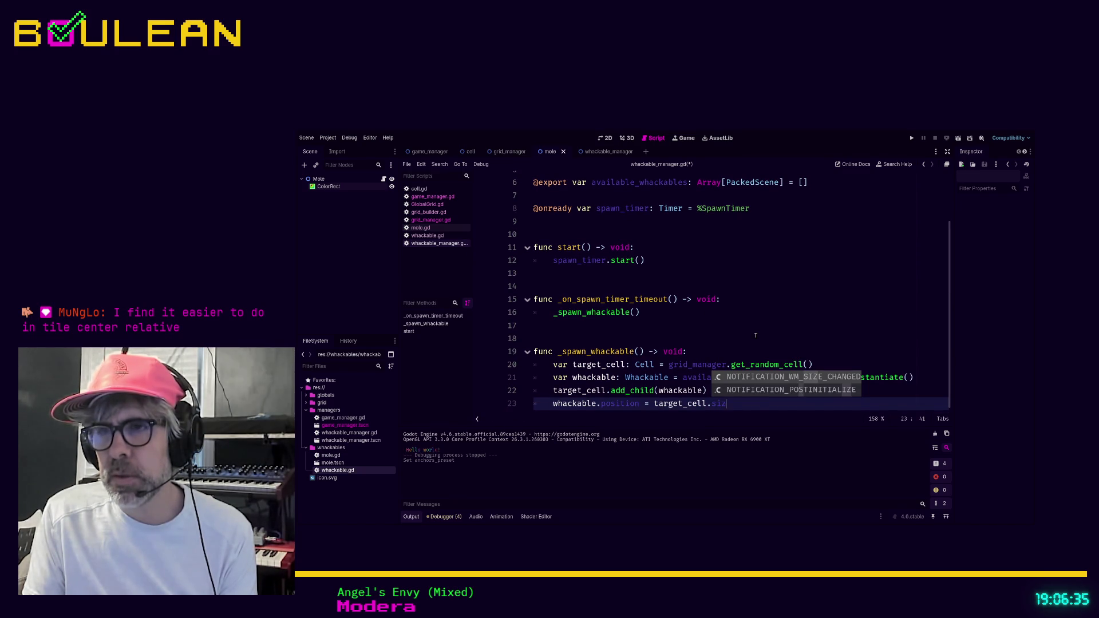
{"action": "key", "text": "BackSpace"}
{"action": "key", "text": "BackSpace"}
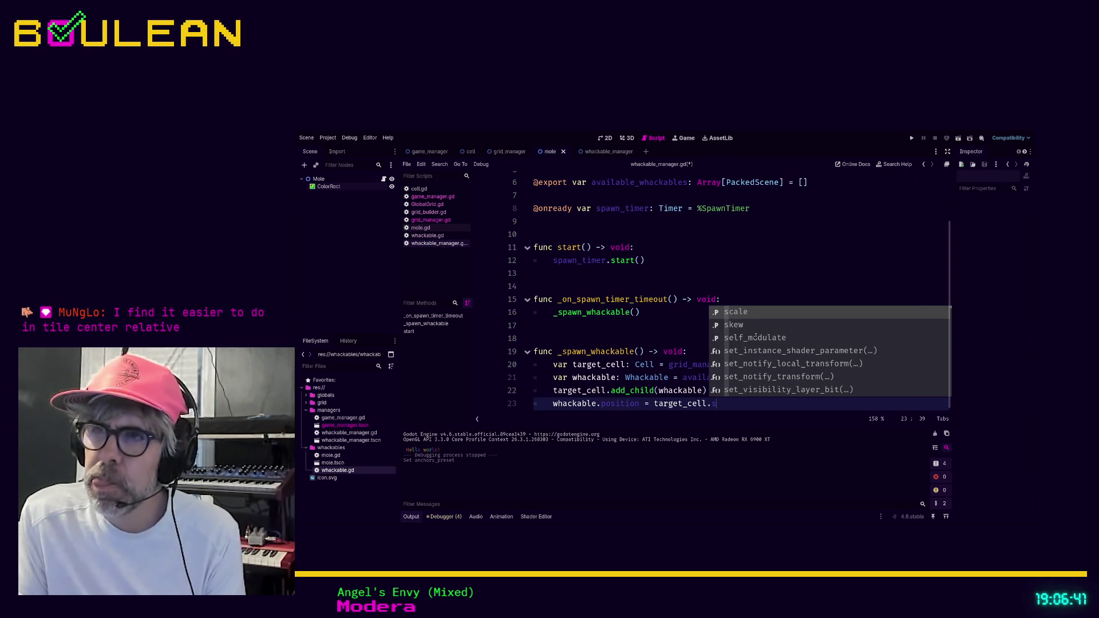
{"action": "key", "text": "BackSpace"}
{"action": "key", "text": "BackSpace"}
{"action": "key", "text": "BackSpace"}
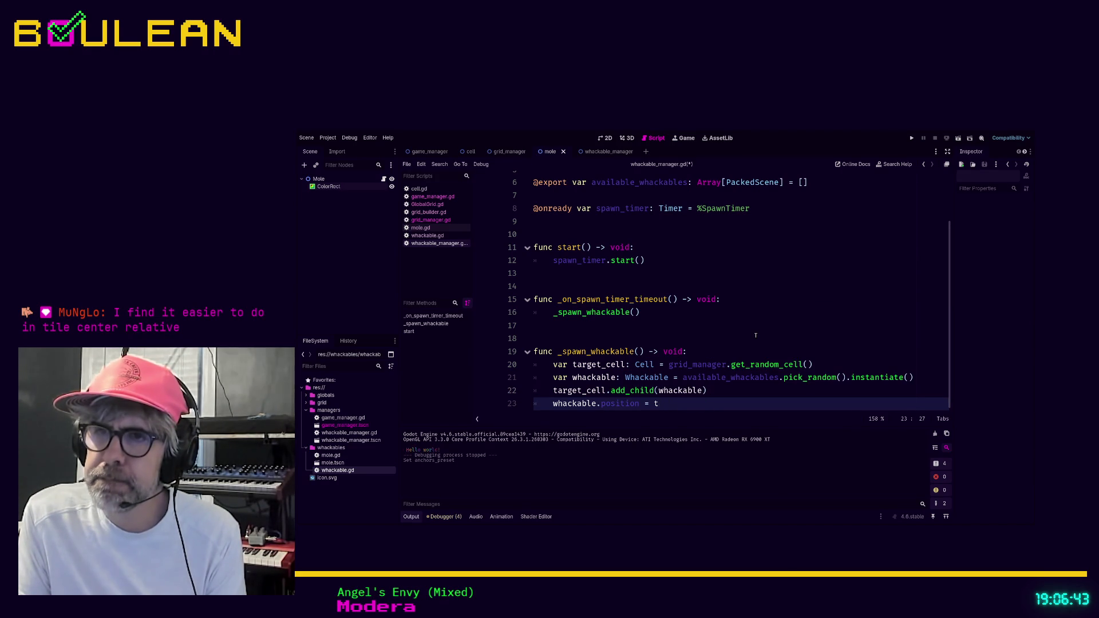
{"action": "key", "text": "BackSpace"}
{"action": "type", "text": ".x "}
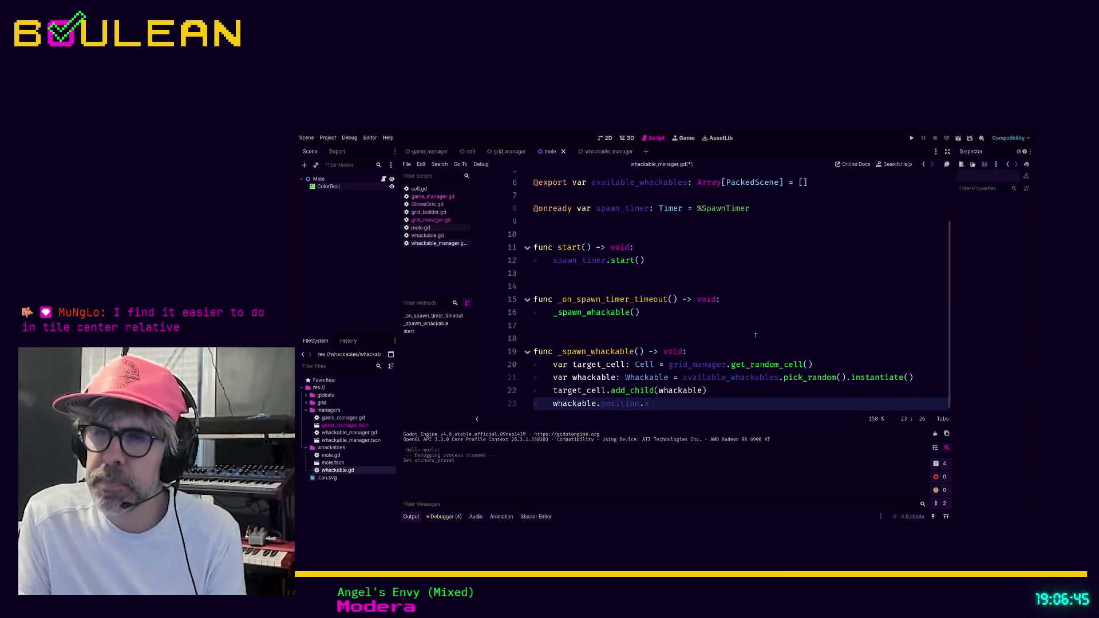
{"action": "type", "text": "= GridGlobal"}
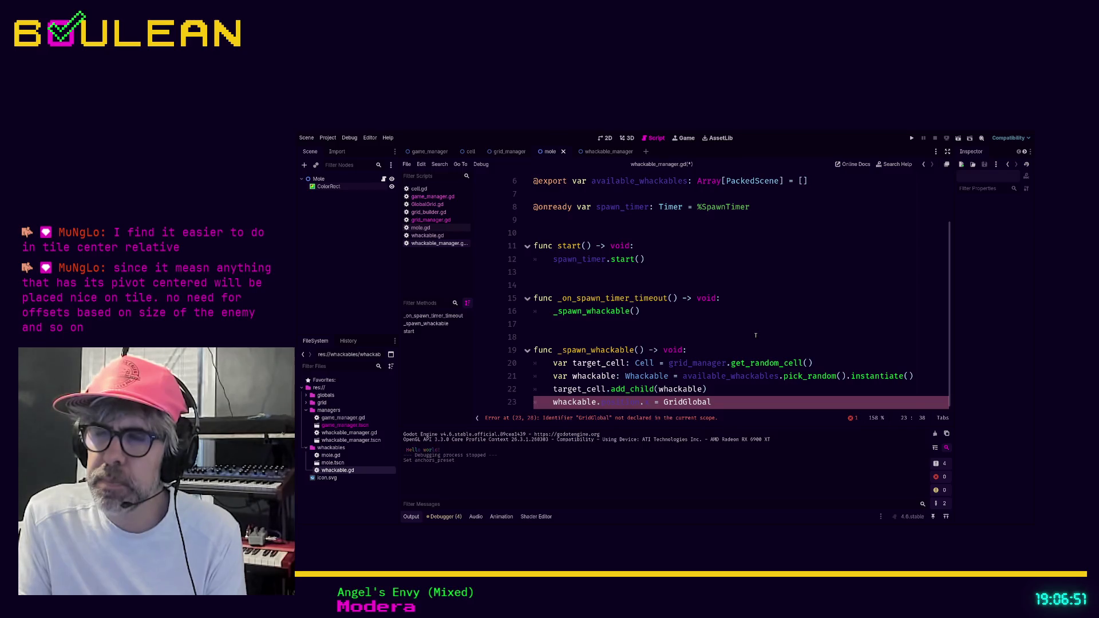
- Fix the mistyped grid name so line 23 reads whackable.position = GlobalGrid
{"action": "key", "text": "BackSpace"}
{"action": "key", "text": "BackSpace"}
{"action": "key", "text": "BackSpace"}
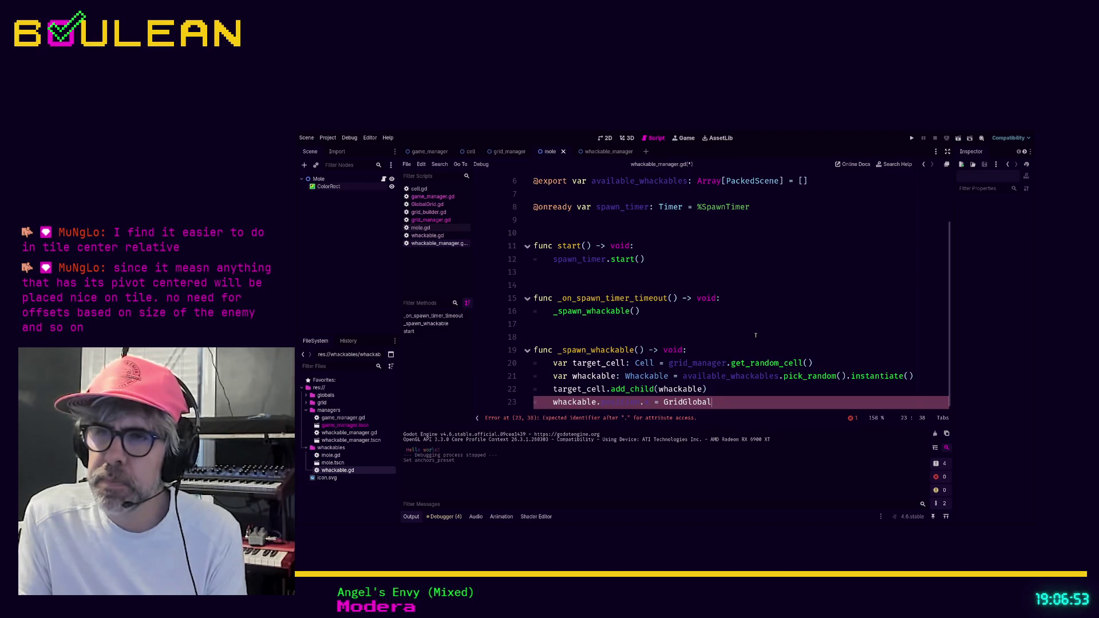
{"action": "type", "text": "lobal"}
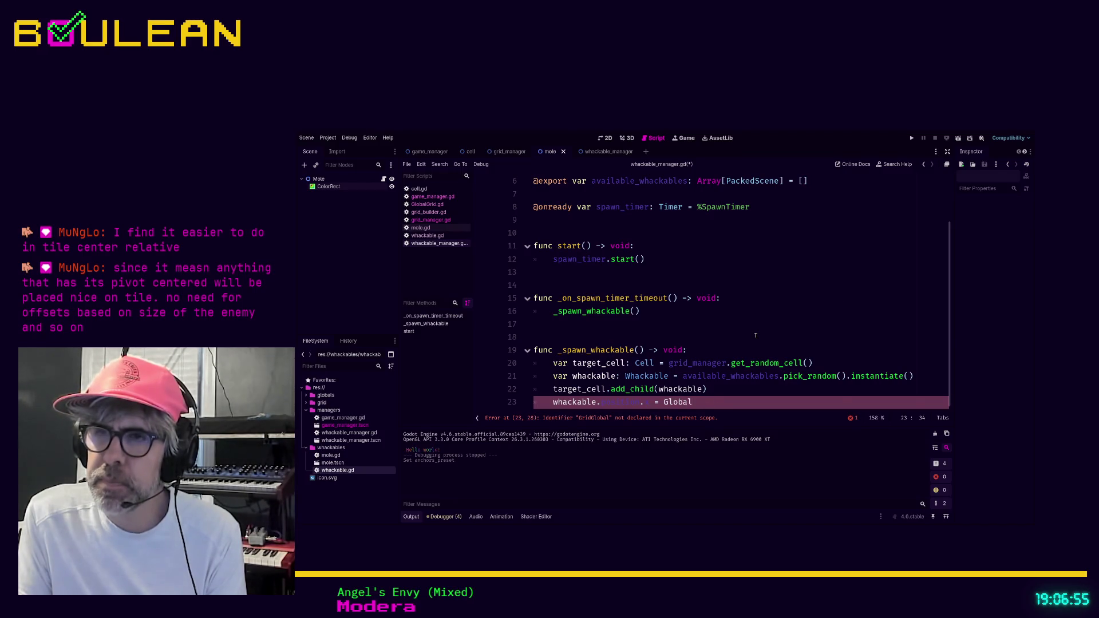
{"action": "key", "text": "Return"}
{"action": "type", "text": ".ce"}
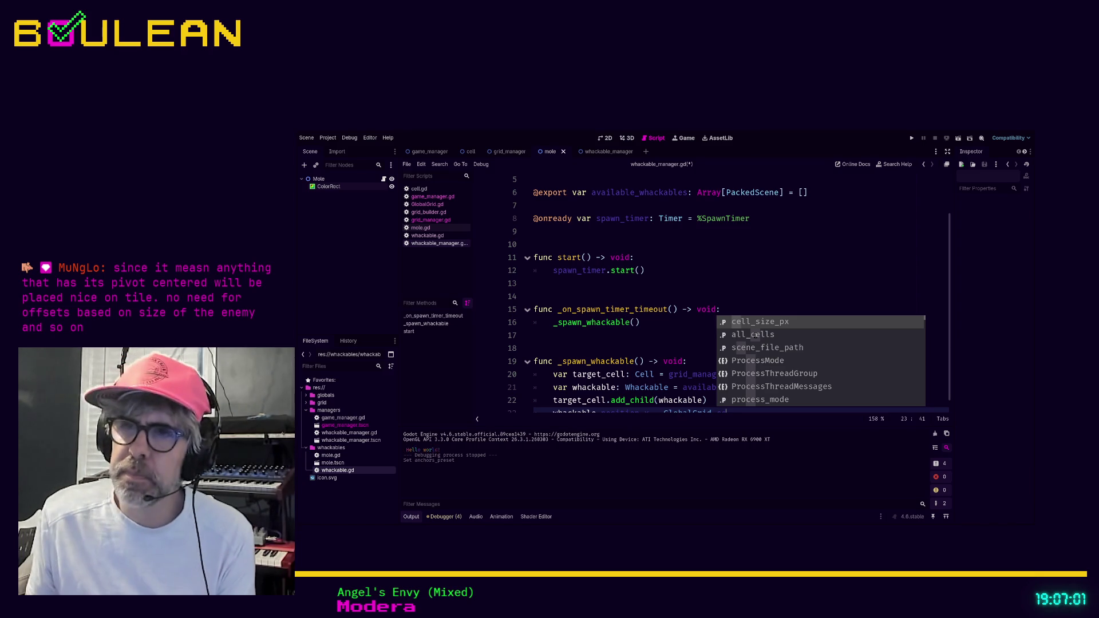
{"action": "left_click", "coordinate": [790, 311]}
{"action": "scroll", "coordinate": [767, 343], "scroll_direction": "down", "scroll_amount": 1}
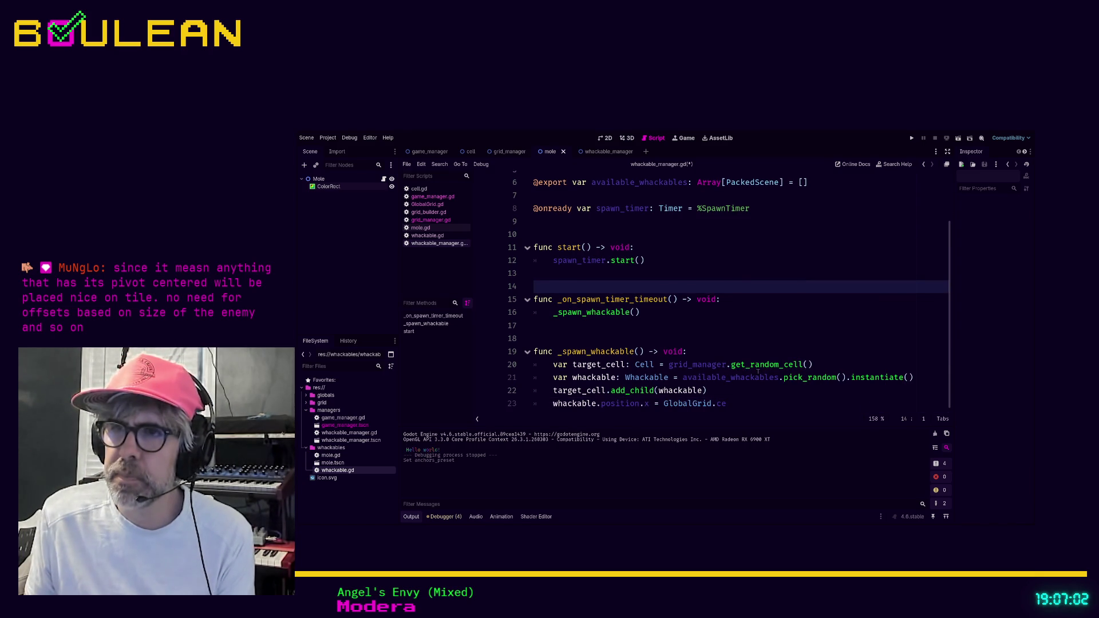
{"action": "left_click", "coordinate": [741, 399]}
{"action": "left_click_drag", "start_coordinate": [741, 401], "coordinate": [640, 404]}
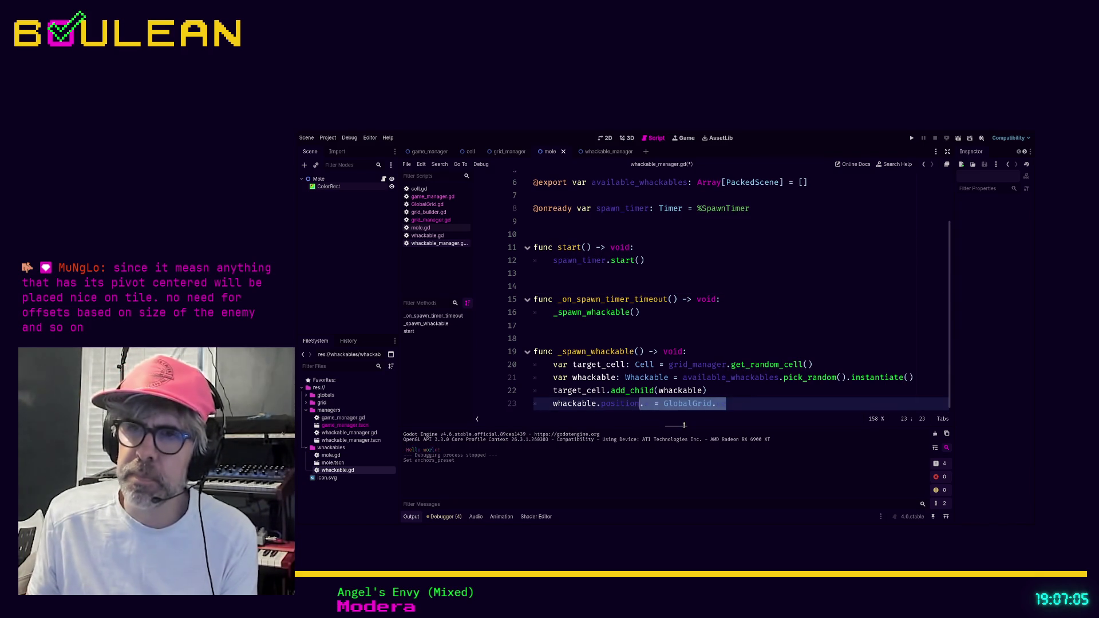
{"action": "type", "text": "= GridG"}
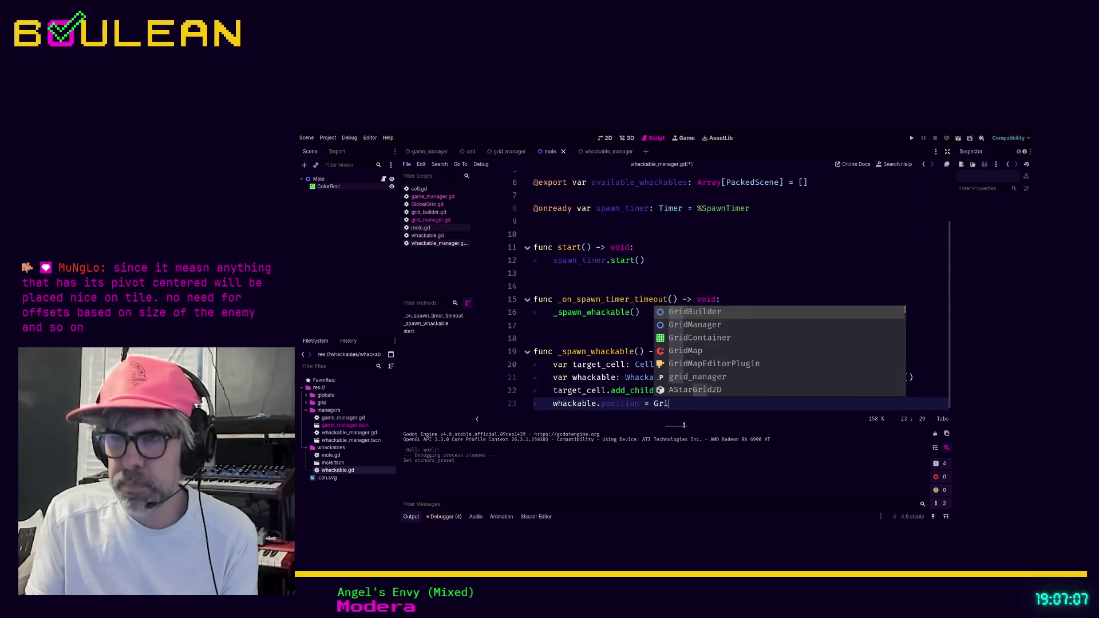
{"action": "key", "text": "Escape"}
{"action": "key", "text": "BackSpace"}
{"action": "key", "text": "BackSpace"}
{"action": "key", "text": "BackSpace"}
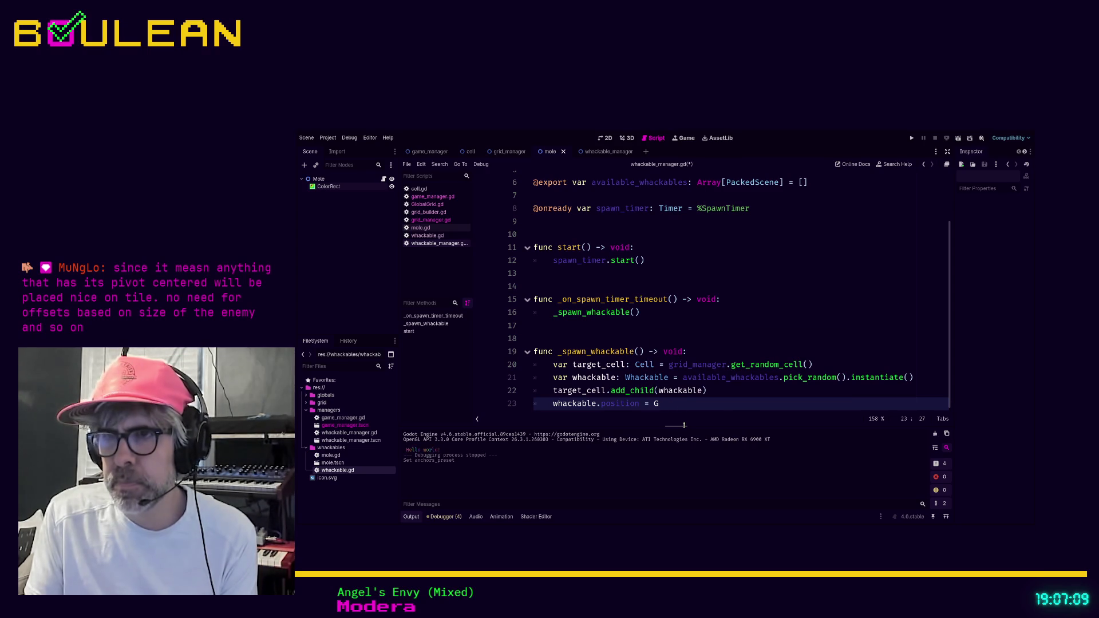
{"action": "type", "text": "GlobalGr"}
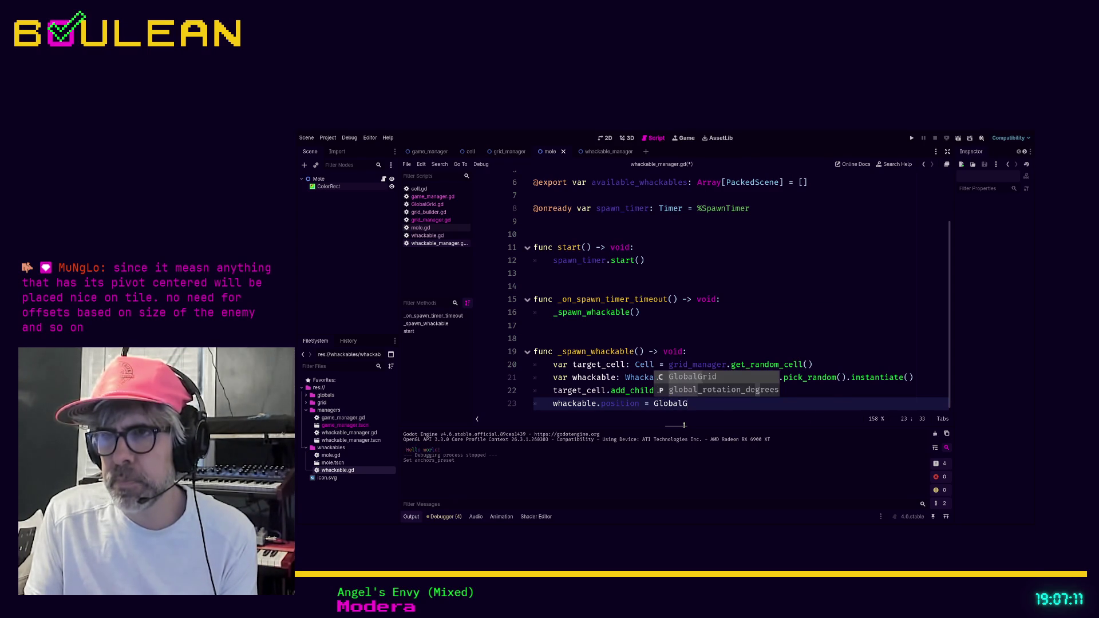
{"action": "key", "text": "Return"}
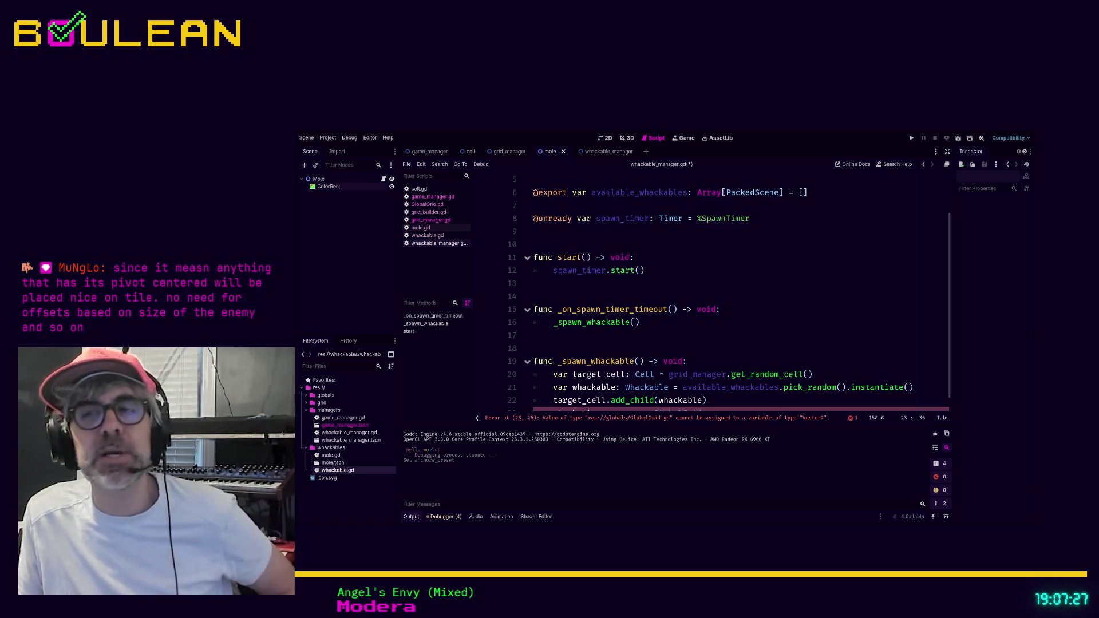
{"action": "scroll", "coordinate": [738, 292], "scroll_direction": "down", "scroll_amount": 1}
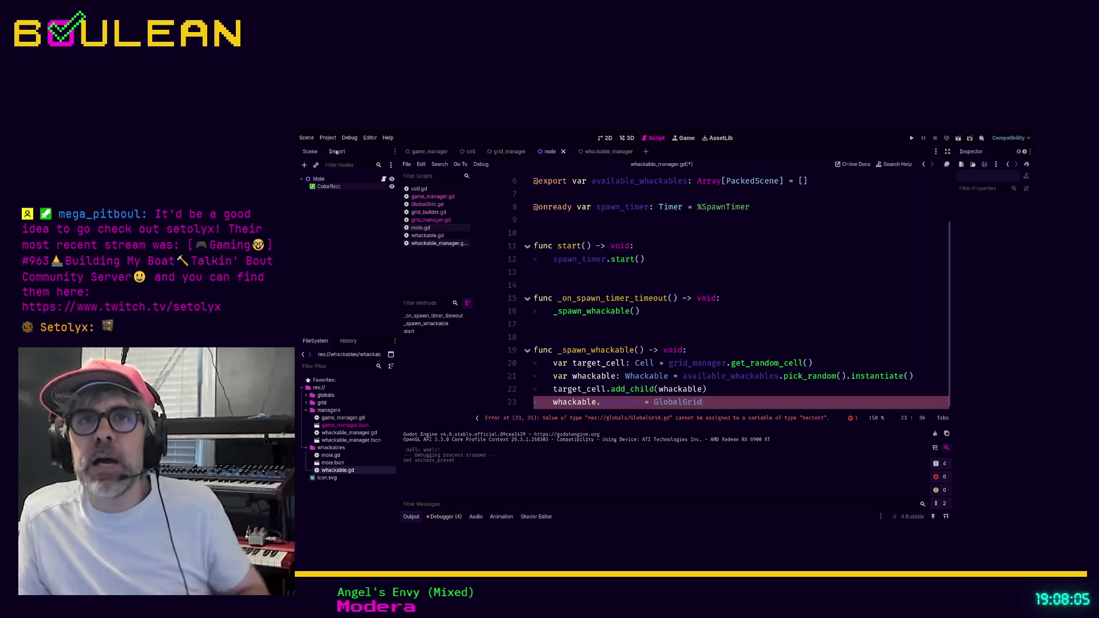
- In the cell scene, set the ColorRect's Anchors Preset to Center and save the scene
{"action": "left_click", "coordinate": [319, 178]}
{"action": "left_click", "coordinate": [470, 151]}
{"action": "left_click", "coordinate": [328, 186]}
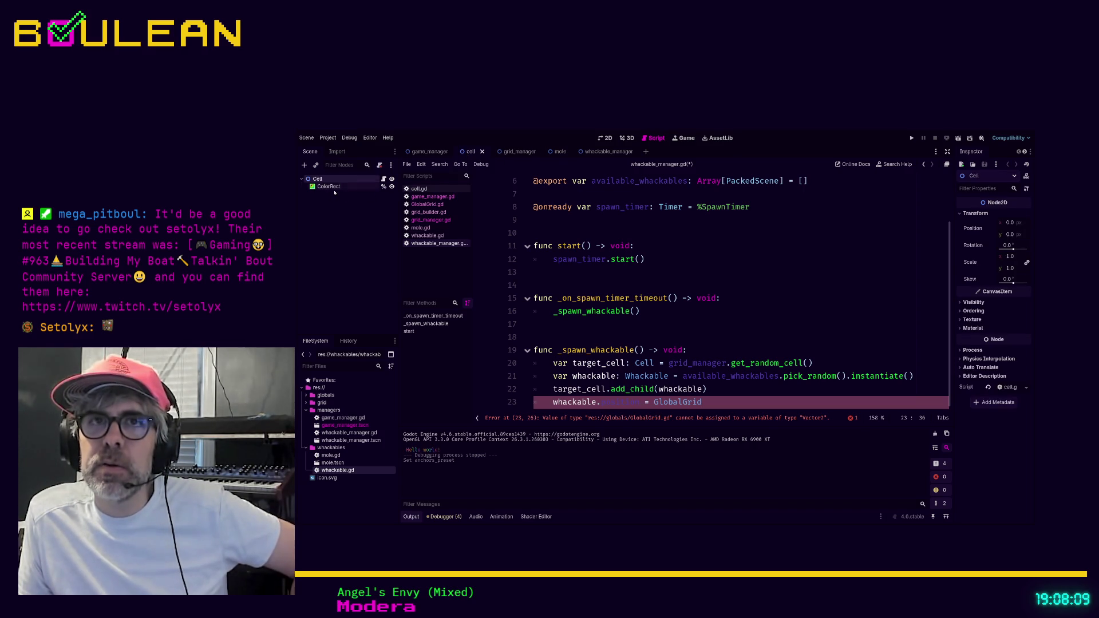
{"action": "left_click", "coordinate": [318, 178]}
{"action": "left_click", "coordinate": [605, 137]}
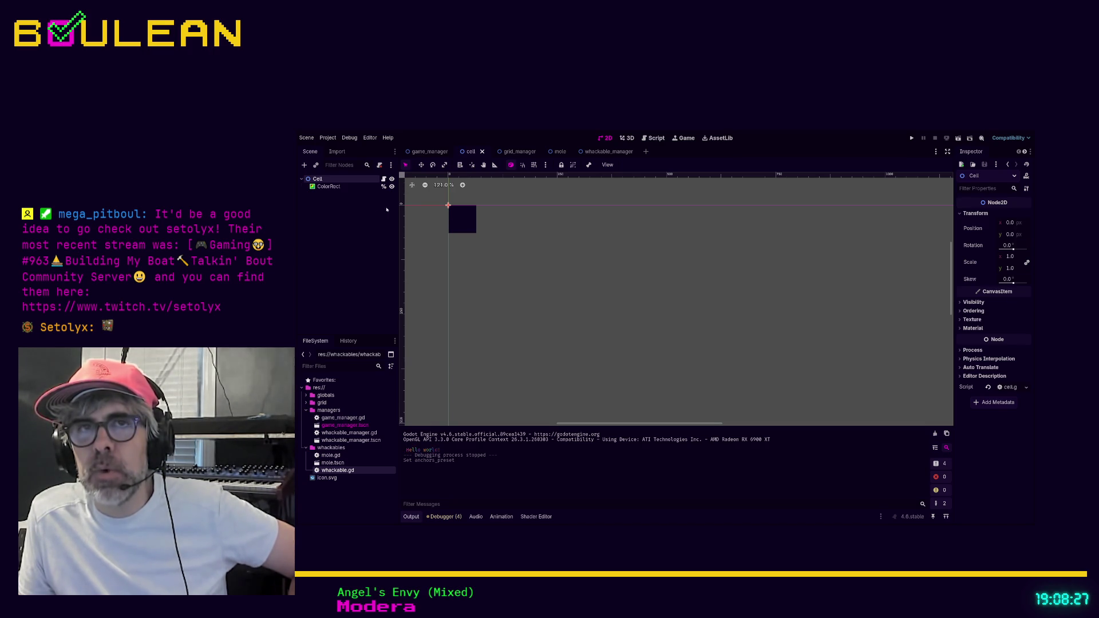
{"action": "left_click", "coordinate": [329, 206]}
{"action": "left_click", "coordinate": [327, 188]}
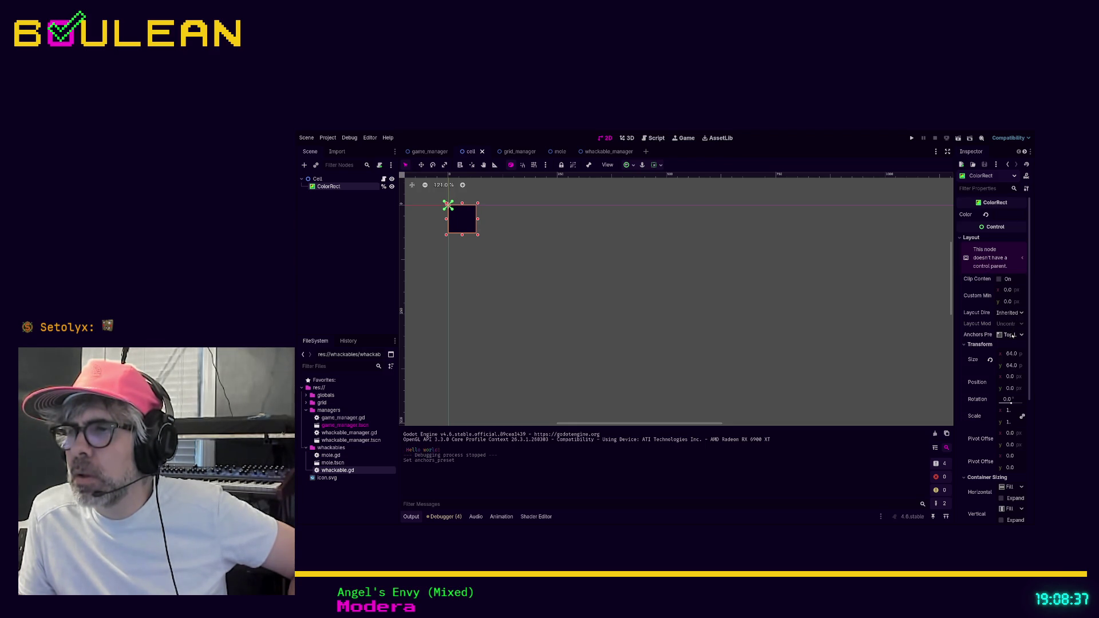
{"action": "scroll", "coordinate": [899, 324], "scroll_direction": "down", "scroll_amount": 1}
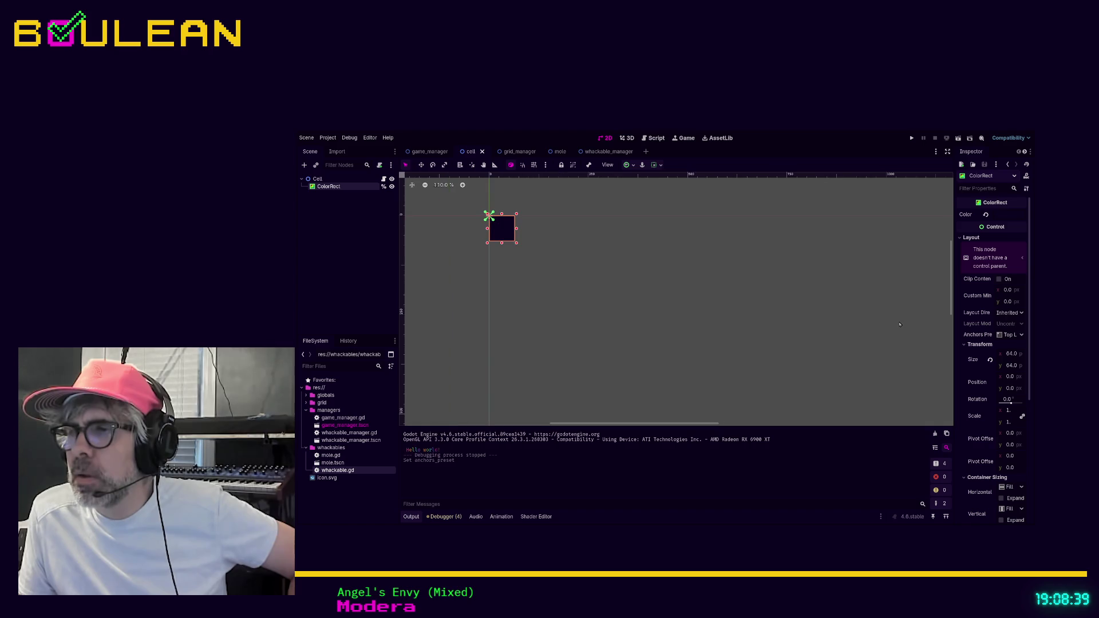
{"action": "scroll", "coordinate": [899, 323], "scroll_direction": "up", "scroll_amount": 1}
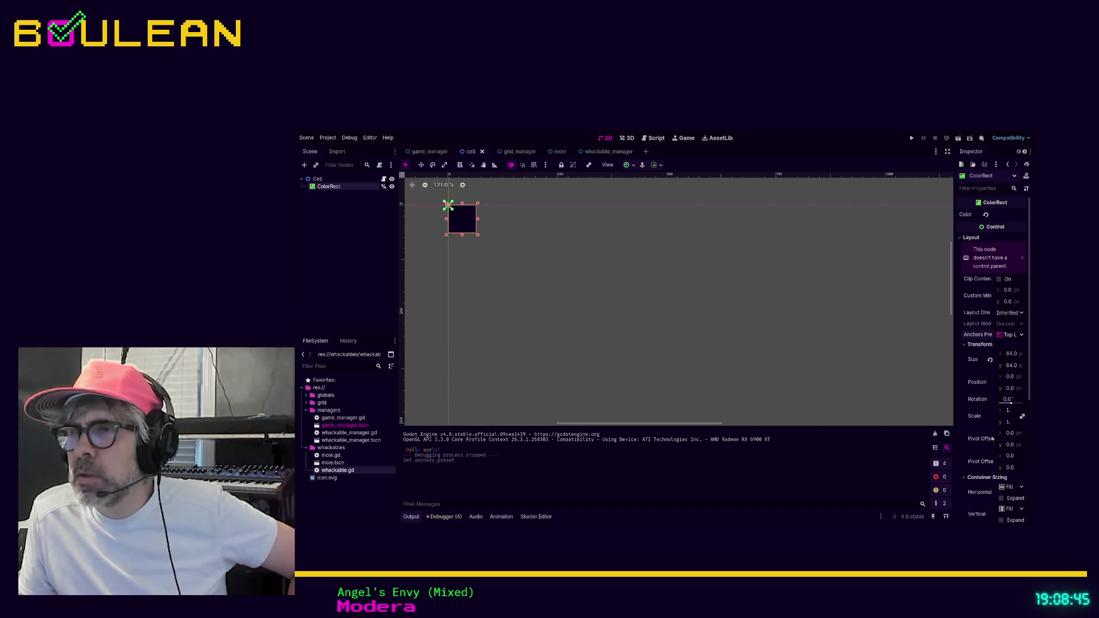
{"action": "left_click", "coordinate": [782, 325]}
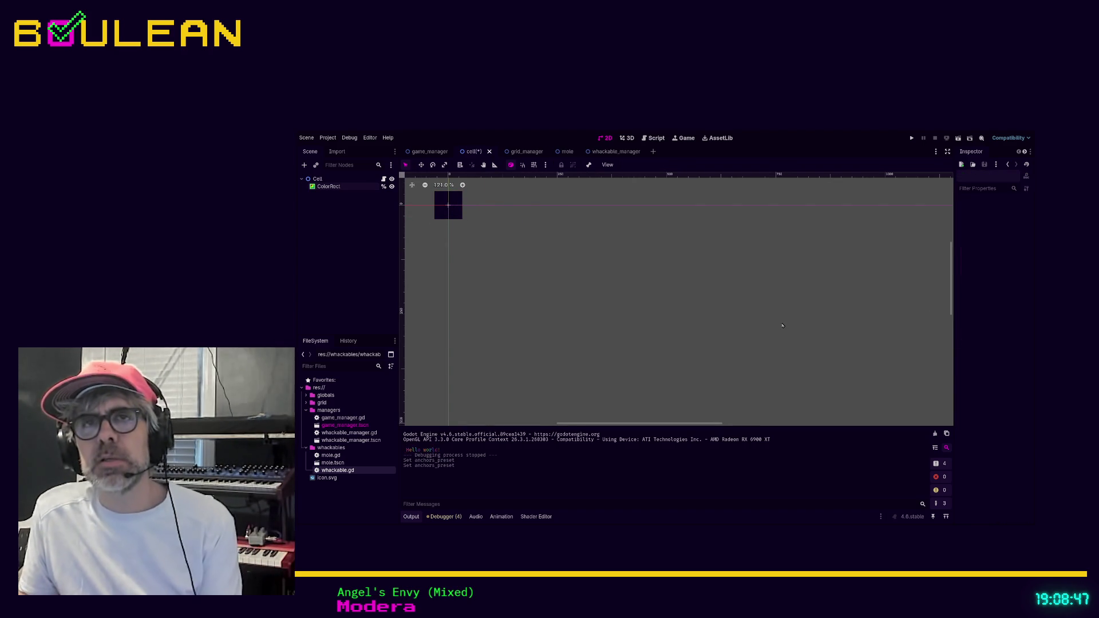
{"action": "key", "text": "ctrl+s"}
- Run the game, comment out the failing line 23 position assignment, and run again
{"action": "key", "text": "F5"}
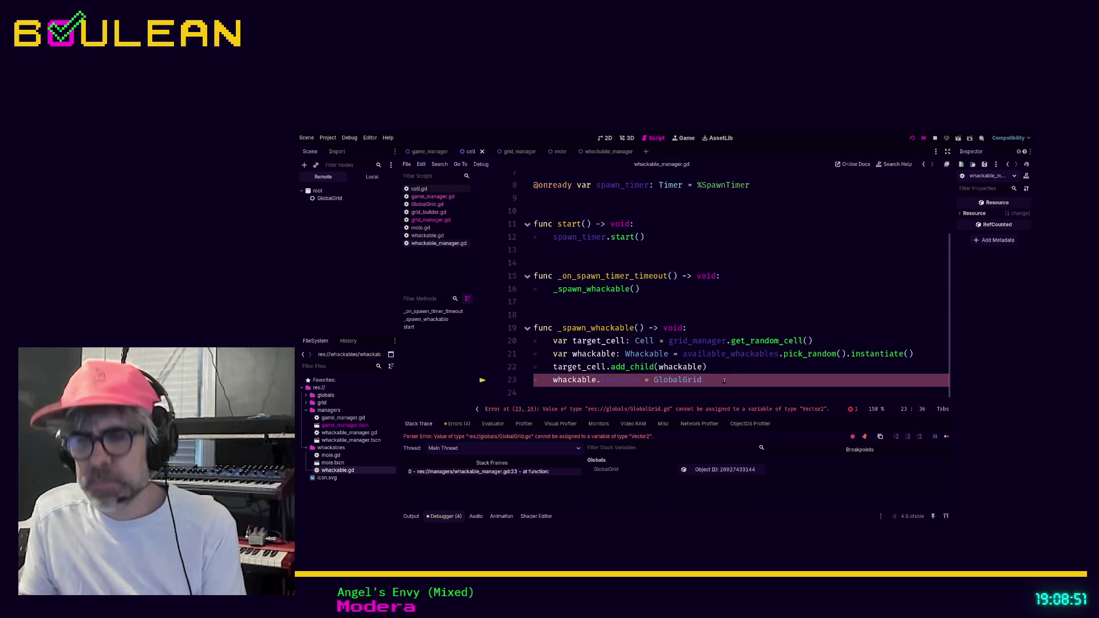
{"action": "key", "text": "ctrl+k"}
{"action": "key", "text": "F5"}
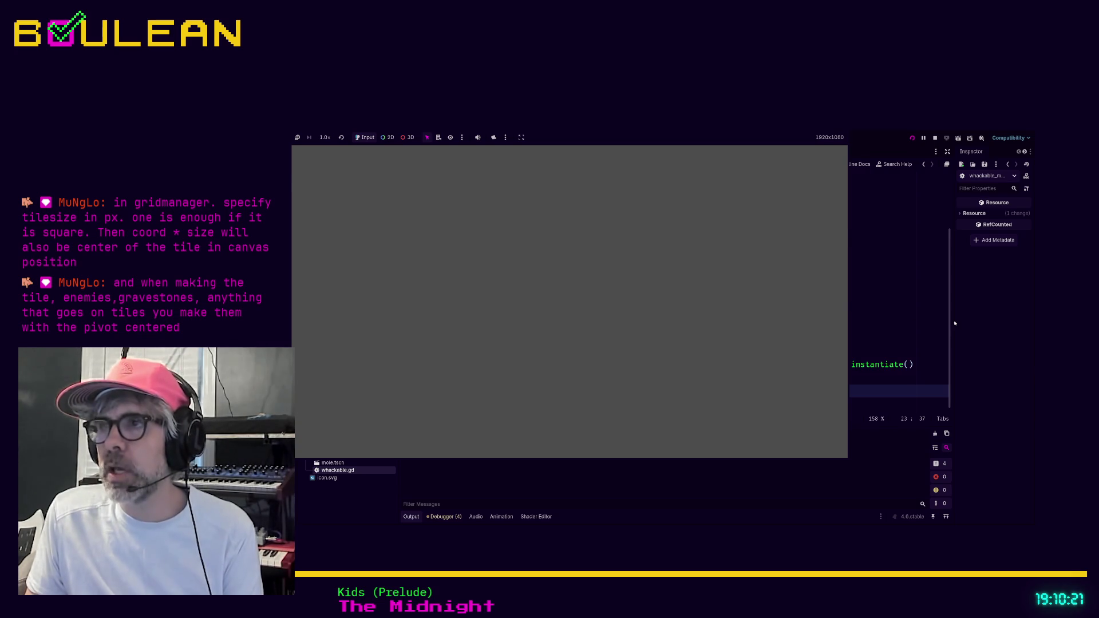
- Stop the running game and inspect the Cell and ColorRect layout and position values
{"action": "key", "text": "F8"}
{"action": "left_click", "coordinate": [332, 179]}
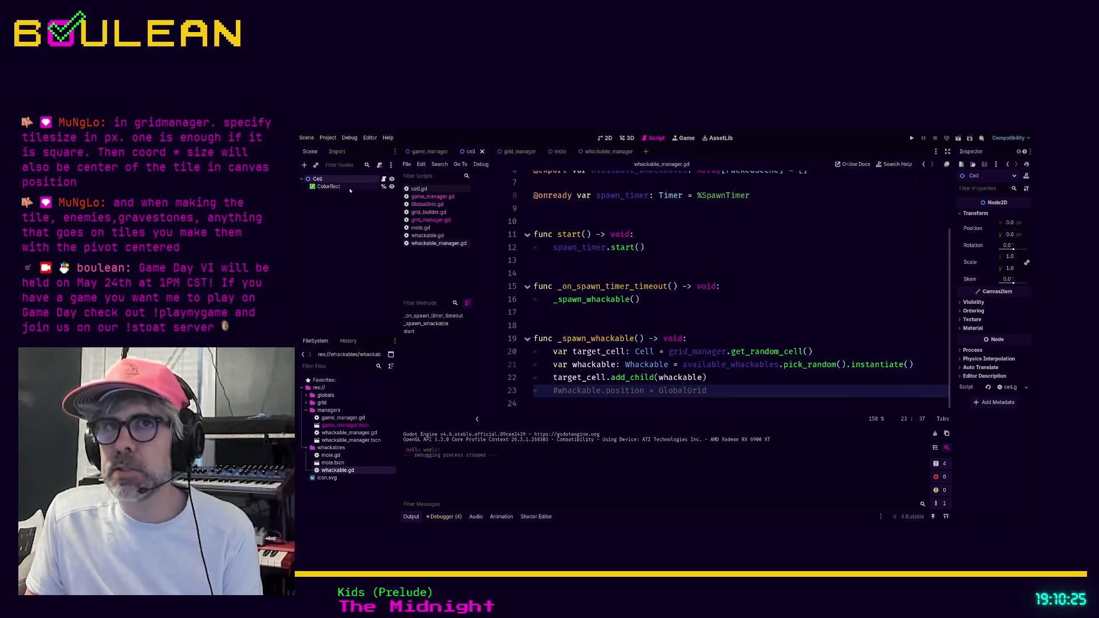
{"action": "left_click", "coordinate": [337, 186]}
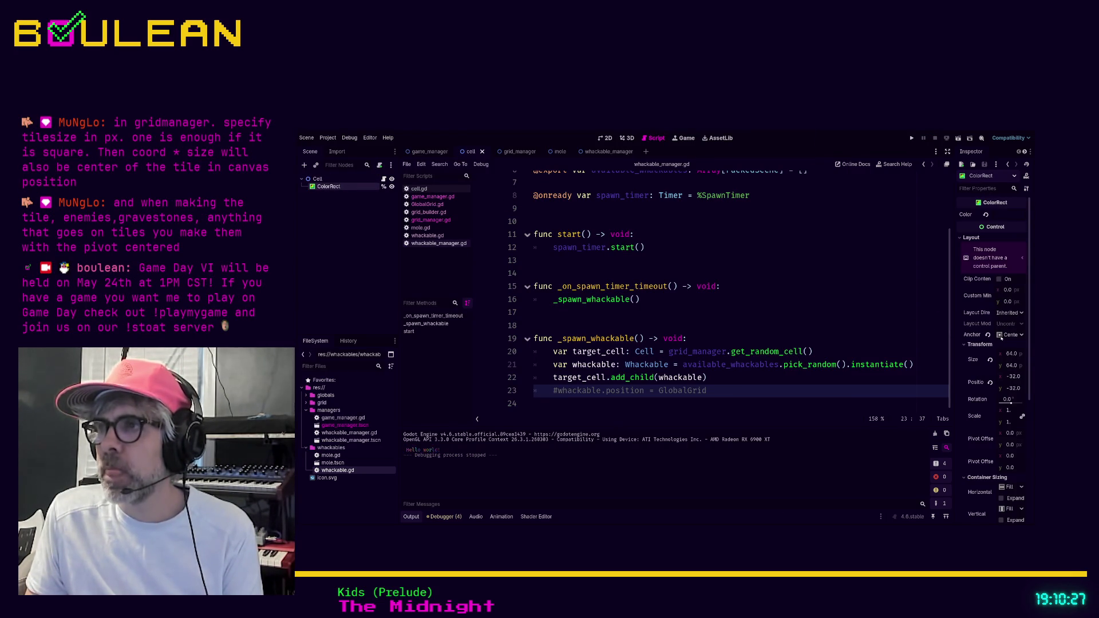
{"action": "left_click", "coordinate": [319, 180]}
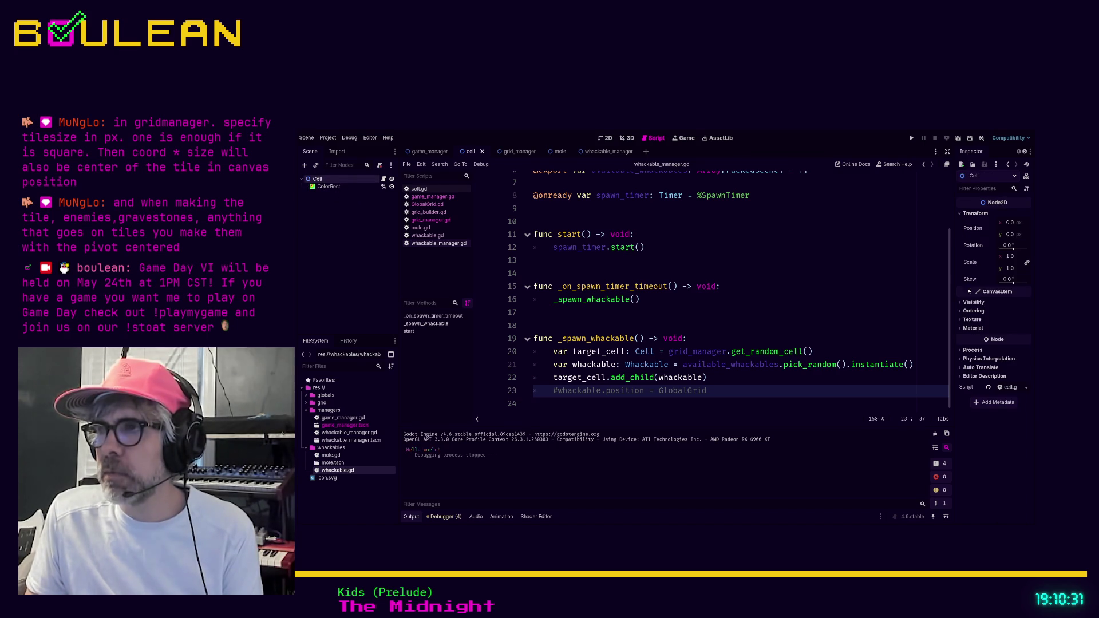
- Check the Cell's Visibility and Ordering properties, then return to line 17 of the spawn code
{"action": "left_click", "coordinate": [960, 305]}
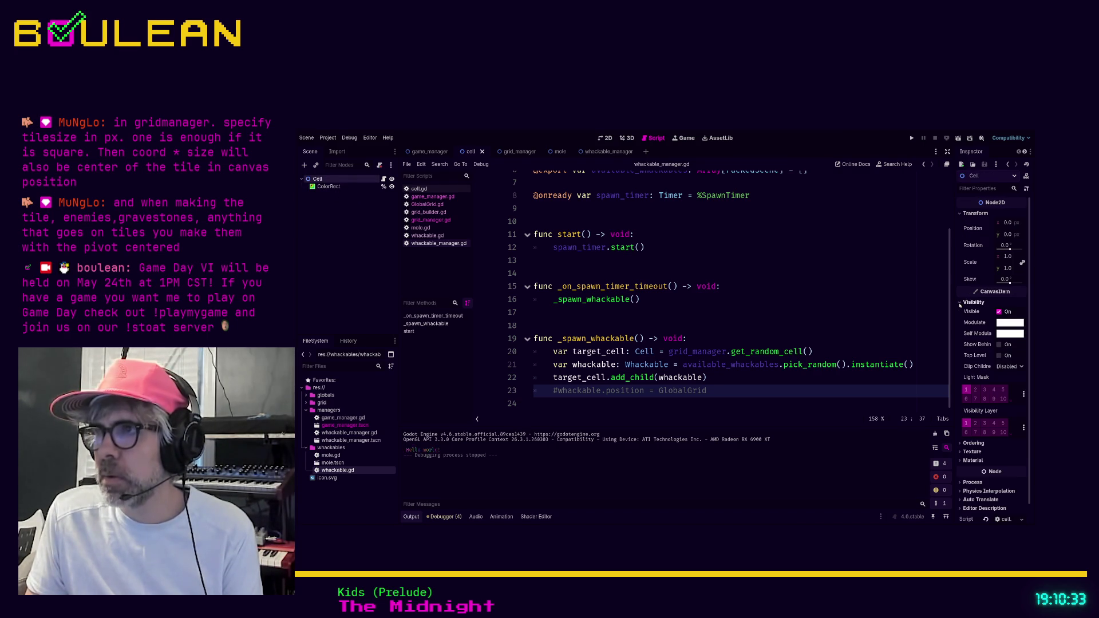
{"action": "left_click", "coordinate": [959, 304]}
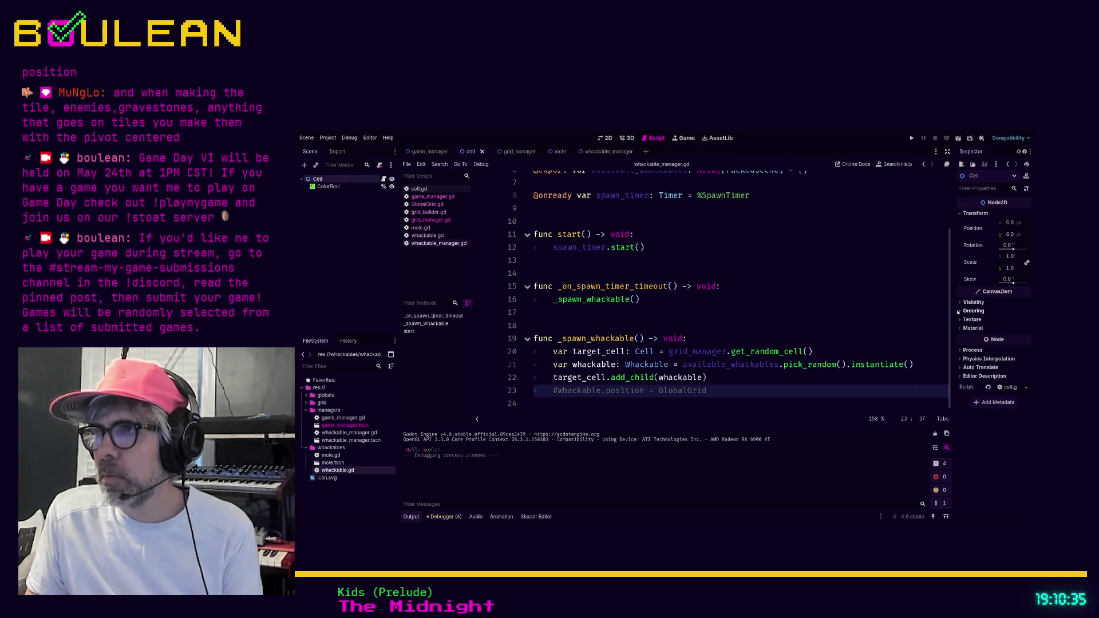
{"action": "left_click", "coordinate": [960, 312]}
{"action": "left_click", "coordinate": [960, 312]}
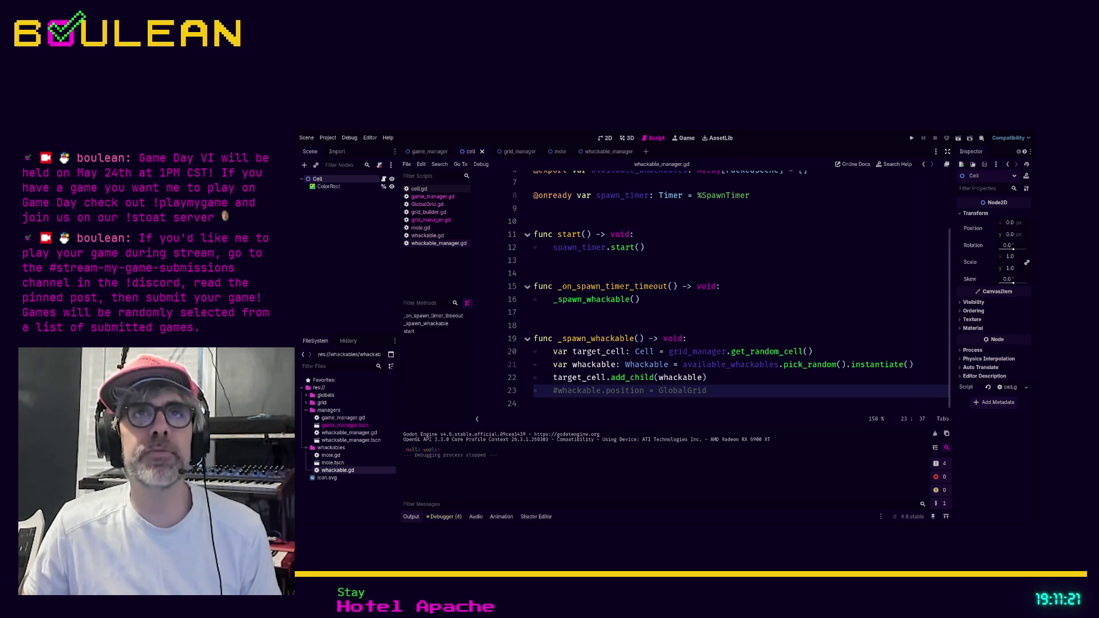
{"action": "left_click", "coordinate": [515, 312]}
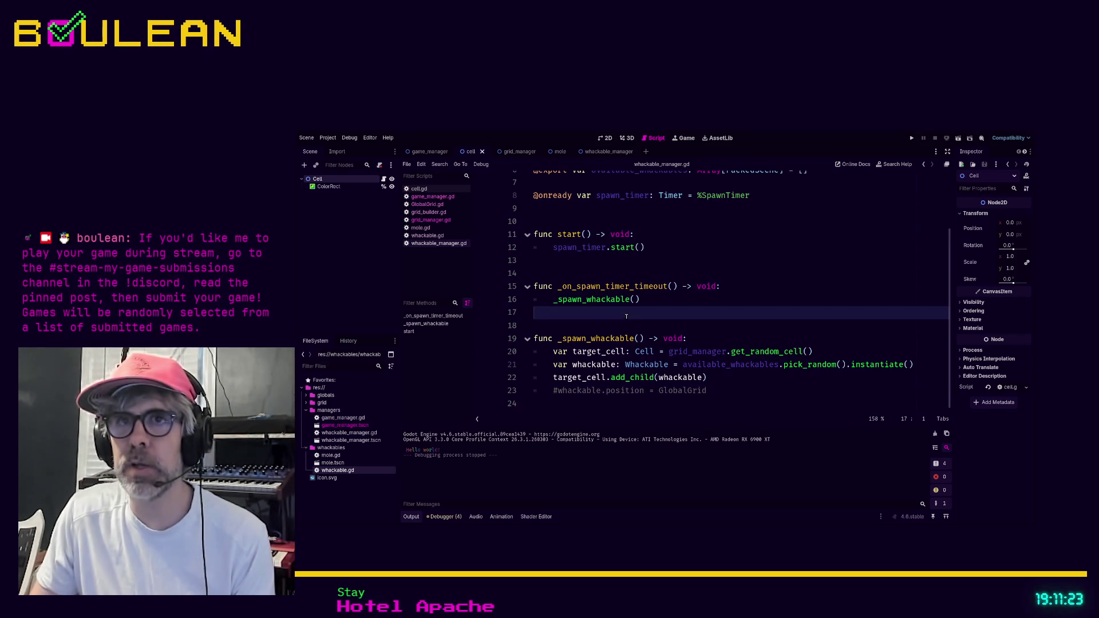
- Follow build_starting_grid from grid_manager.gd into grid_builder.gd and review _get_cursor_starting_position
{"action": "left_click", "coordinate": [430, 220]}
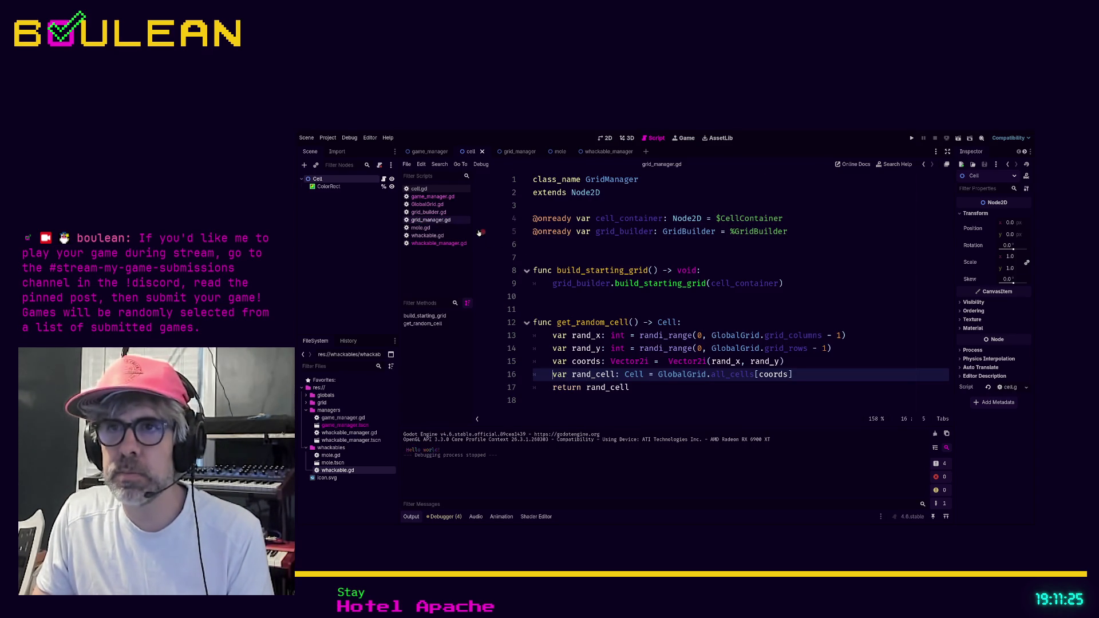
{"action": "left_click", "coordinate": [428, 212]}
{"action": "left_click", "coordinate": [429, 219]}
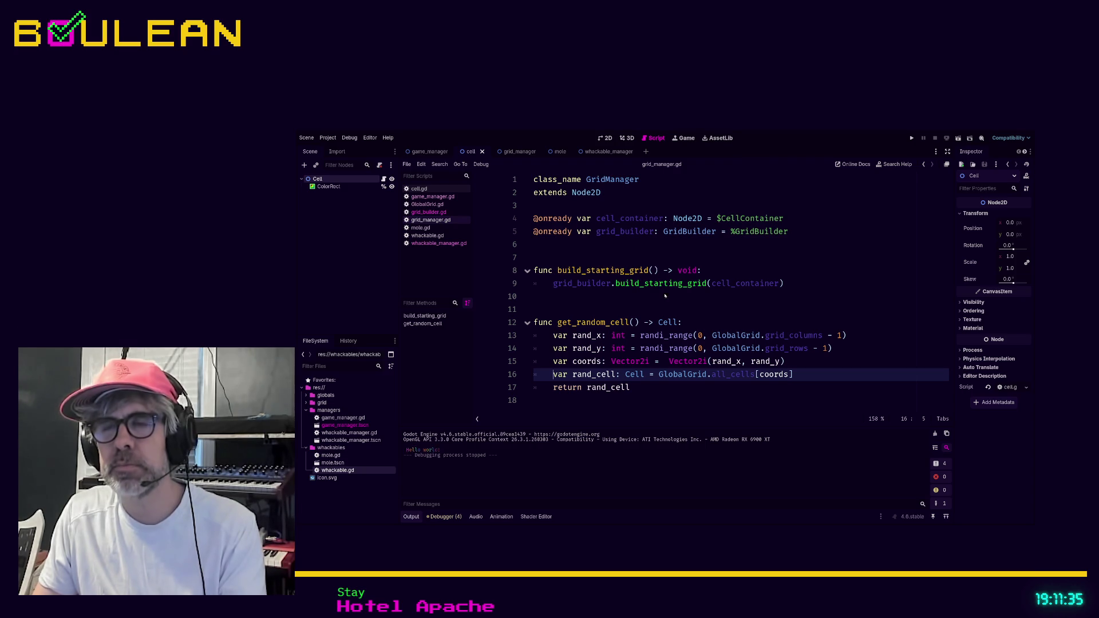
{"action": "left_click", "coordinate": [645, 285], "text": "ctrl"}
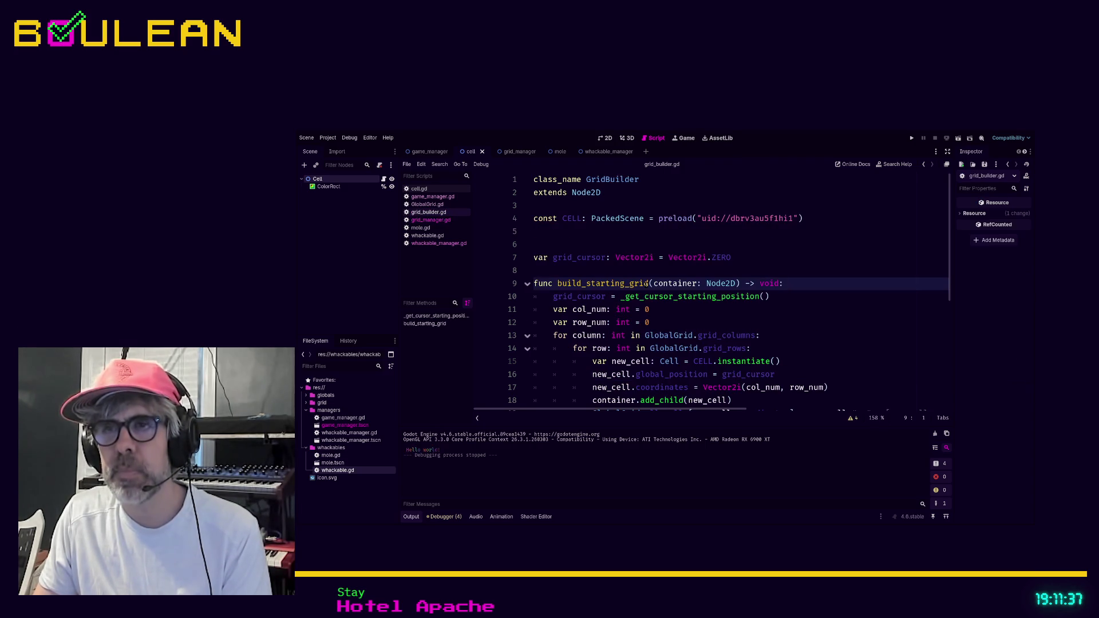
{"action": "scroll", "coordinate": [705, 273], "scroll_direction": "down", "scroll_amount": 1}
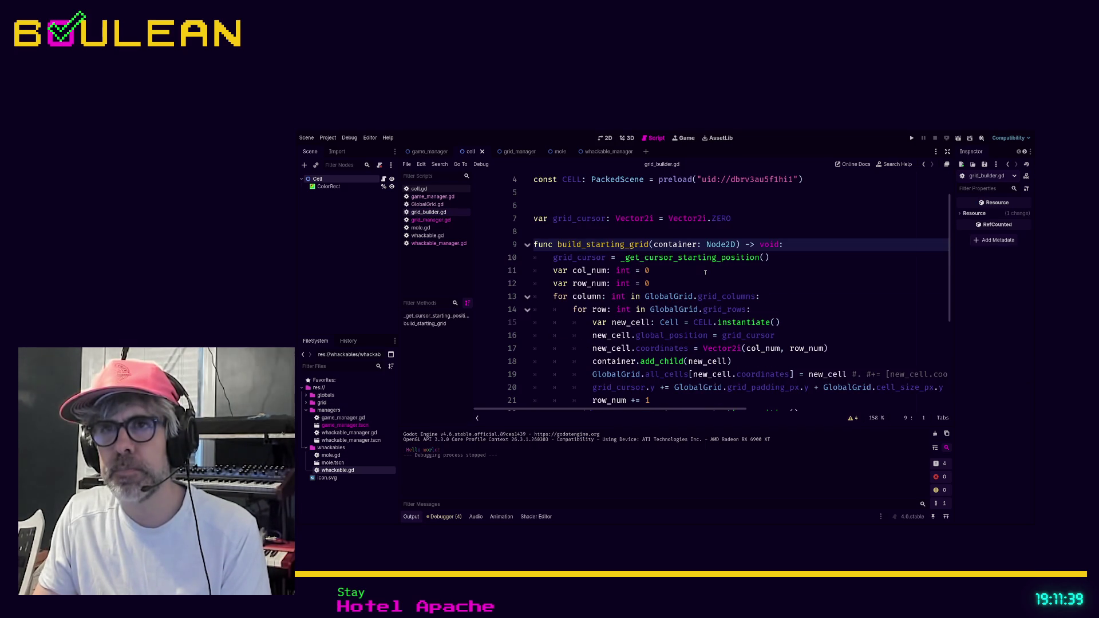
{"action": "scroll", "coordinate": [705, 273], "scroll_direction": "down", "scroll_amount": 3}
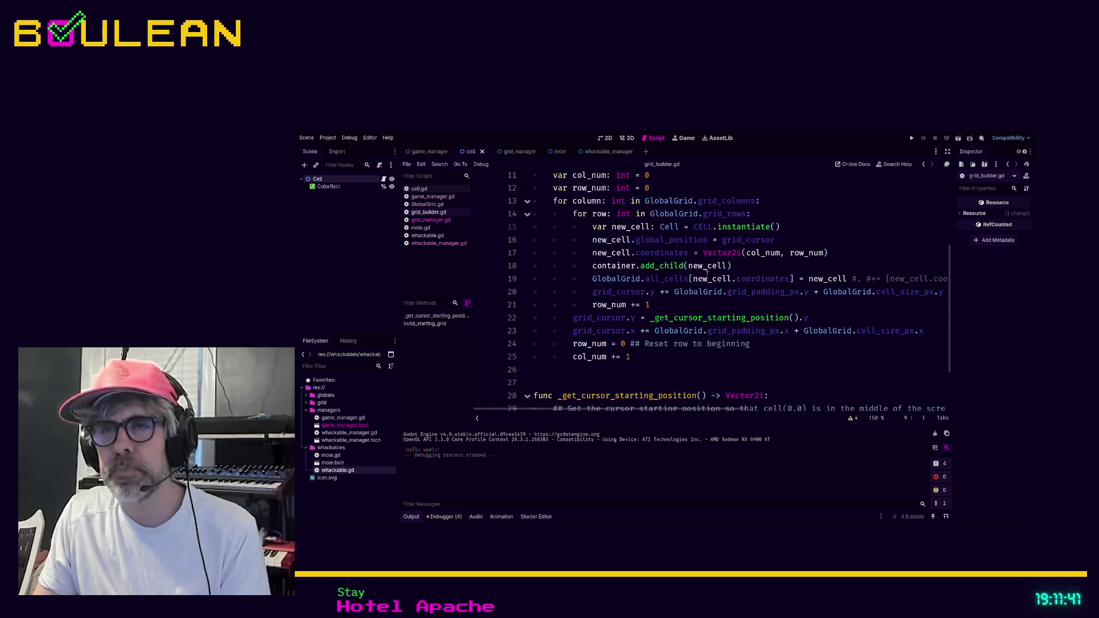
{"action": "scroll", "coordinate": [748, 301], "scroll_direction": "down", "scroll_amount": 2}
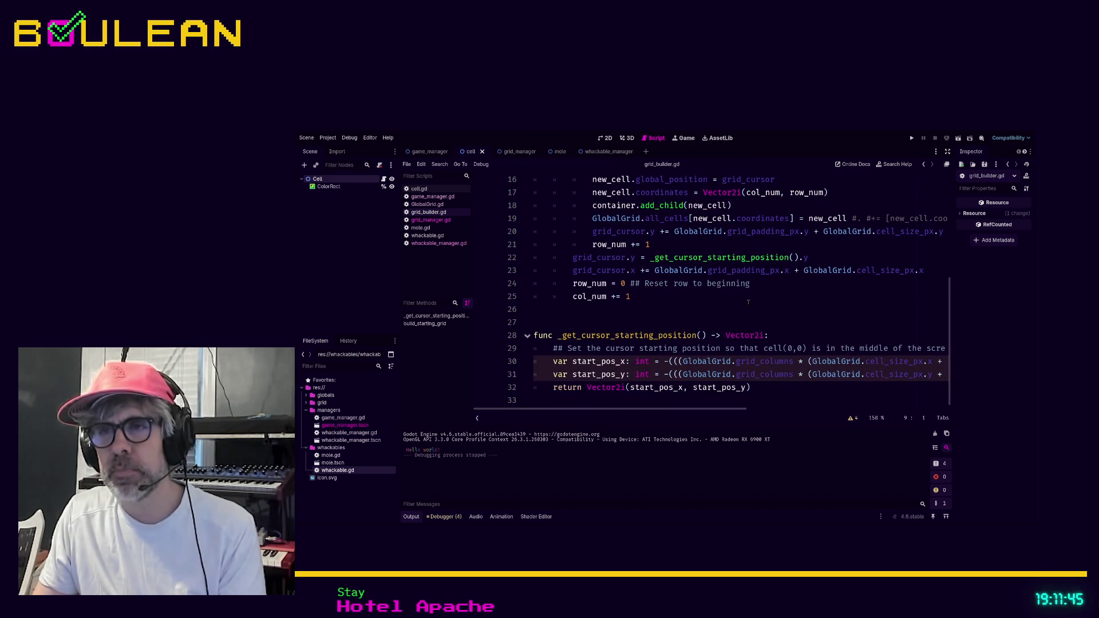
{"action": "scroll", "coordinate": [748, 302], "scroll_direction": "up", "scroll_amount": 1}
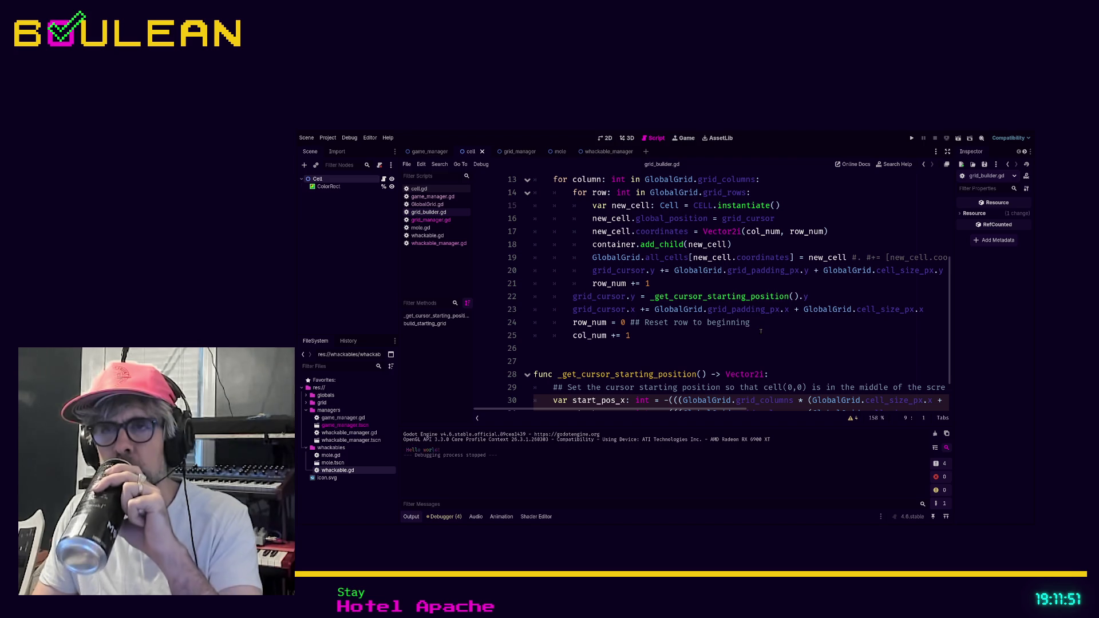
{"action": "scroll", "coordinate": [761, 332], "scroll_direction": "up", "scroll_amount": 1}
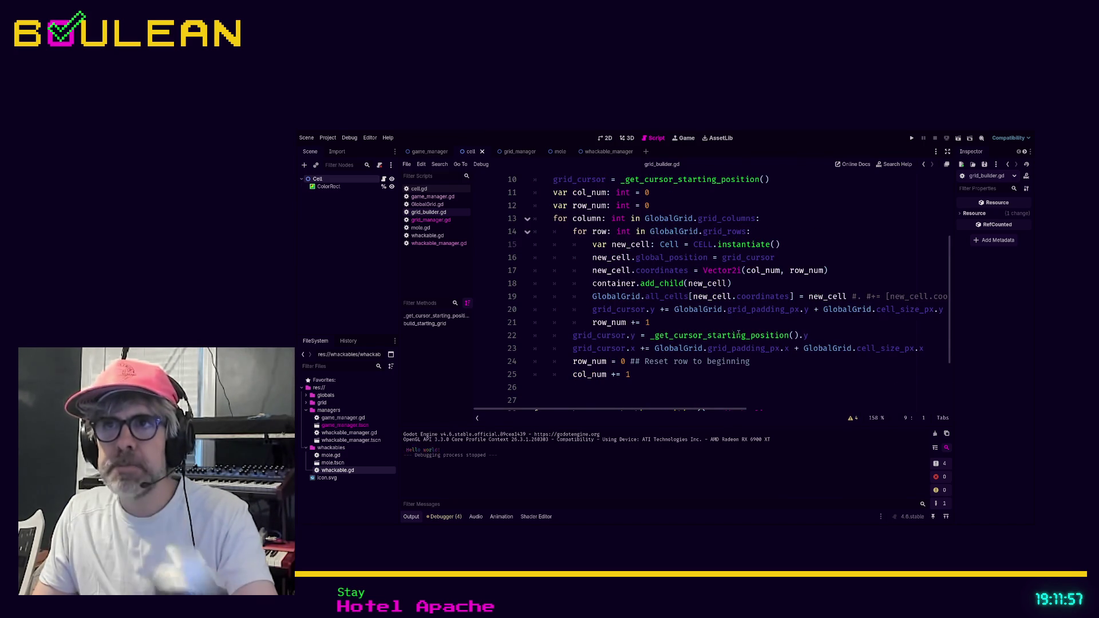
{"action": "scroll", "coordinate": [729, 351], "scroll_direction": "down", "scroll_amount": 2}
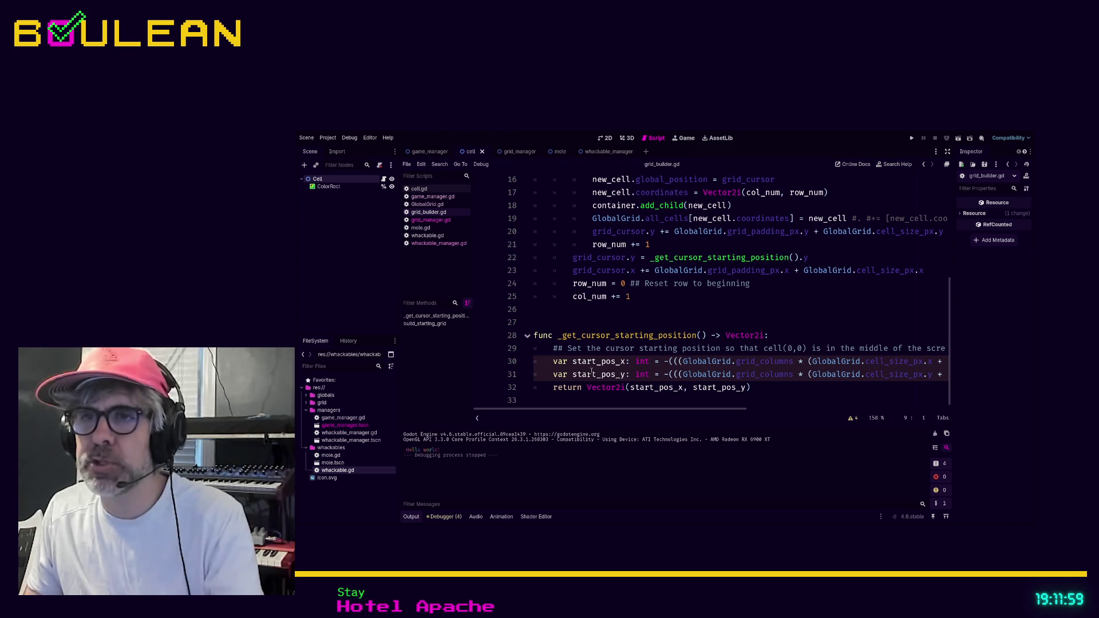
{"action": "left_click_drag", "start_coordinate": [578, 410], "coordinate": [840, 413]}
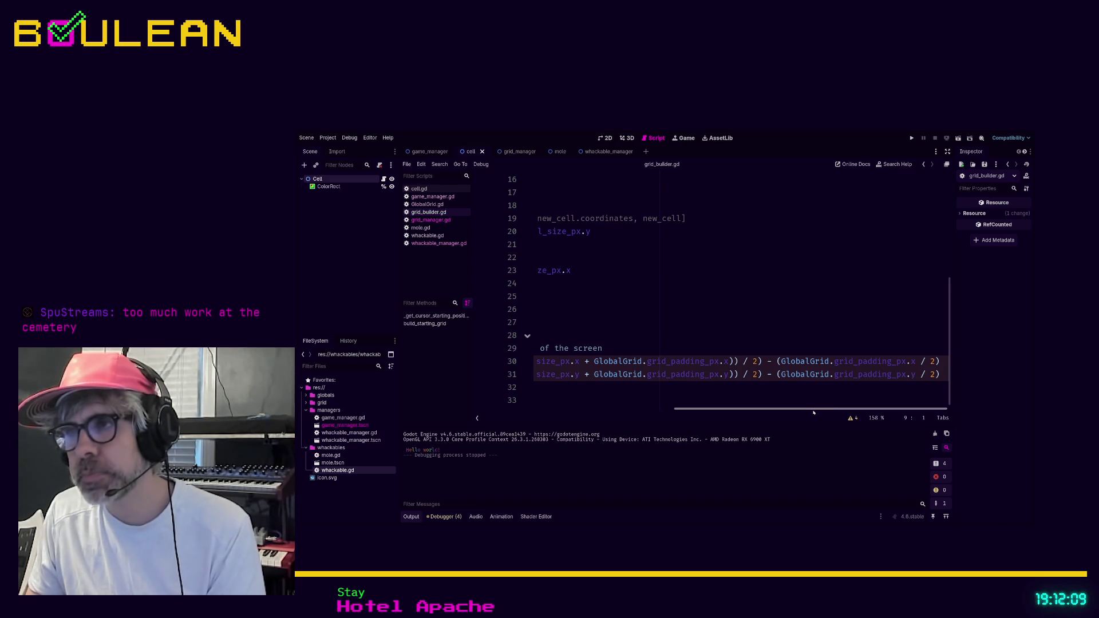
- Comment out the padding term on lines 30–31 of grid_builder.gd and test-run the game
{"action": "scroll", "coordinate": [813, 406], "scroll_direction": "left", "scroll_amount": 3}
{"action": "scroll", "coordinate": [821, 400], "scroll_direction": "right", "scroll_amount": 3}
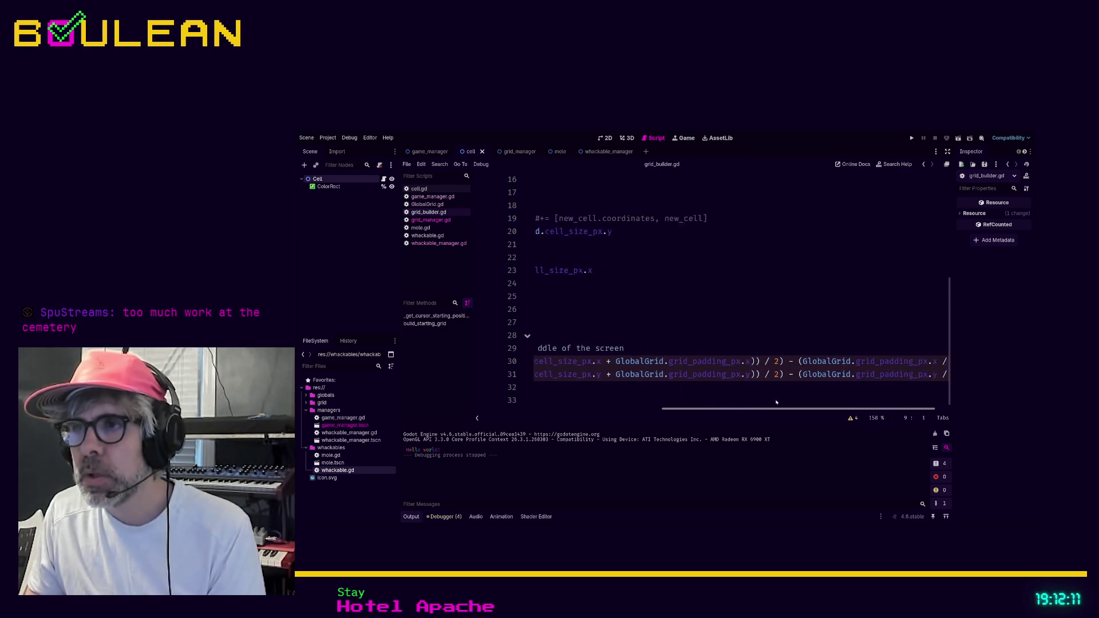
{"action": "left_click", "coordinate": [765, 361]}
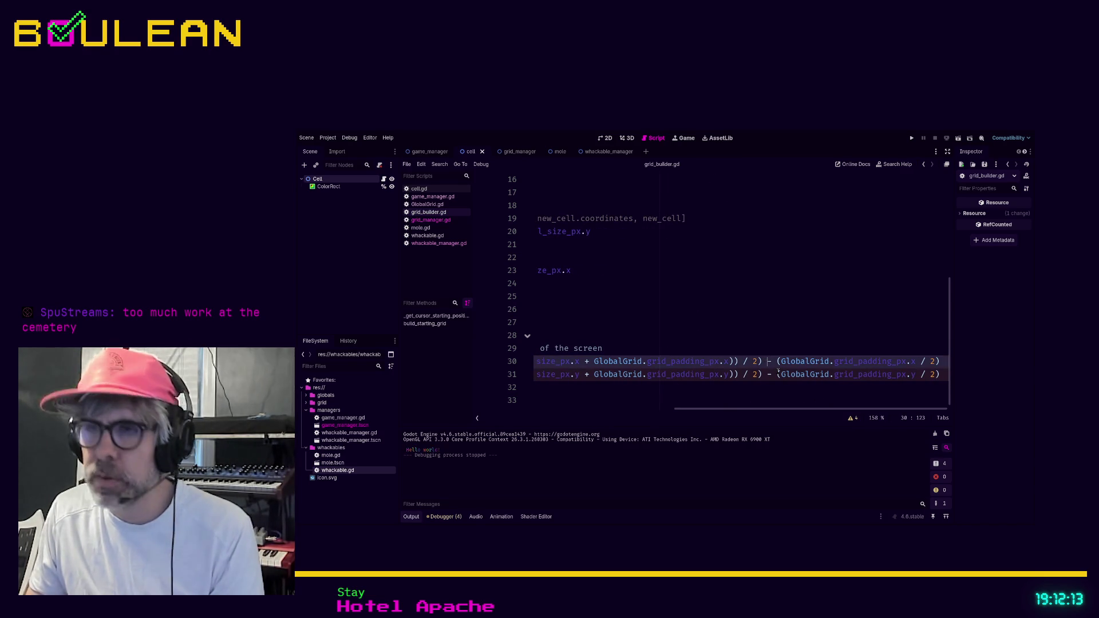
{"action": "type", "text": "#"}
{"action": "left_click", "coordinate": [769, 374]}
{"action": "type", "text": "#"}
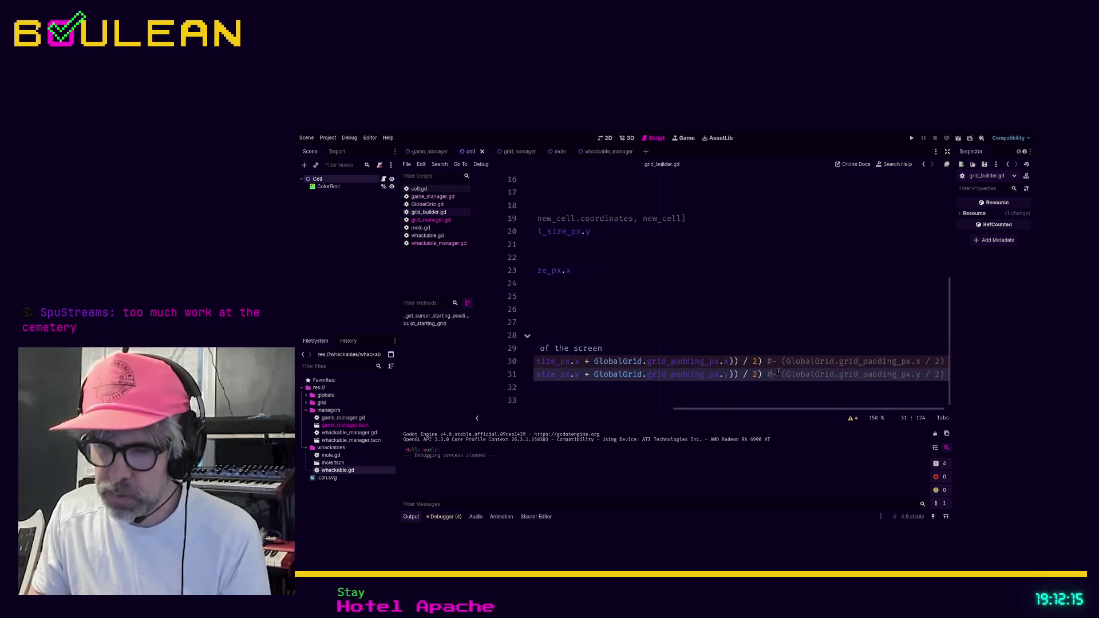
{"action": "type", "text": ")"}
{"action": "left_click", "coordinate": [776, 338]}
{"action": "key", "text": "F5"}
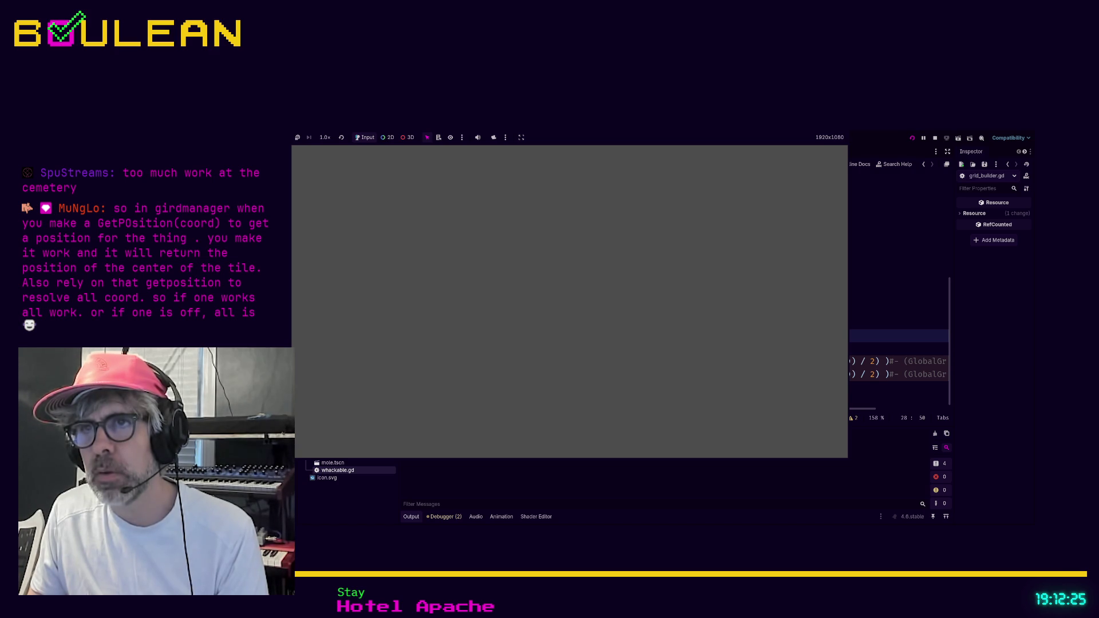
{"action": "key", "text": "F8"}
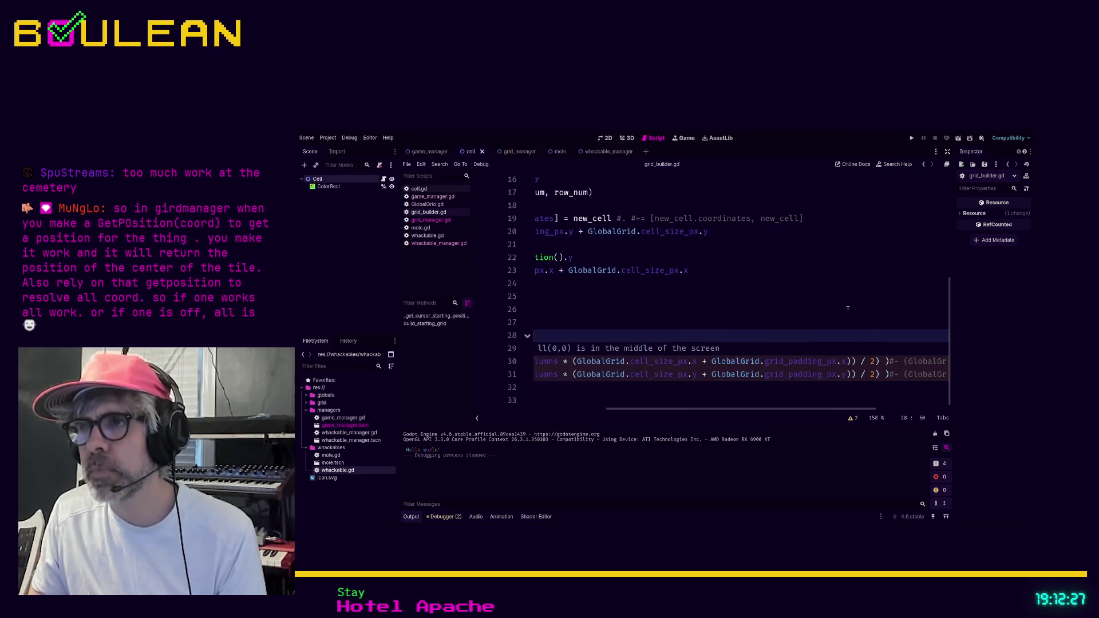
- Remove the stray closing parentheses, uncomment the padding subtraction on lines 30–31, and save
{"action": "left_click_drag", "start_coordinate": [835, 408], "coordinate": [864, 408]}
{"action": "left_click", "coordinate": [859, 350]}
{"action": "key", "text": "Down"}
{"action": "key", "text": "BackSpace"}
{"action": "key", "text": "Down"}
{"action": "key", "text": "BackSpace"}
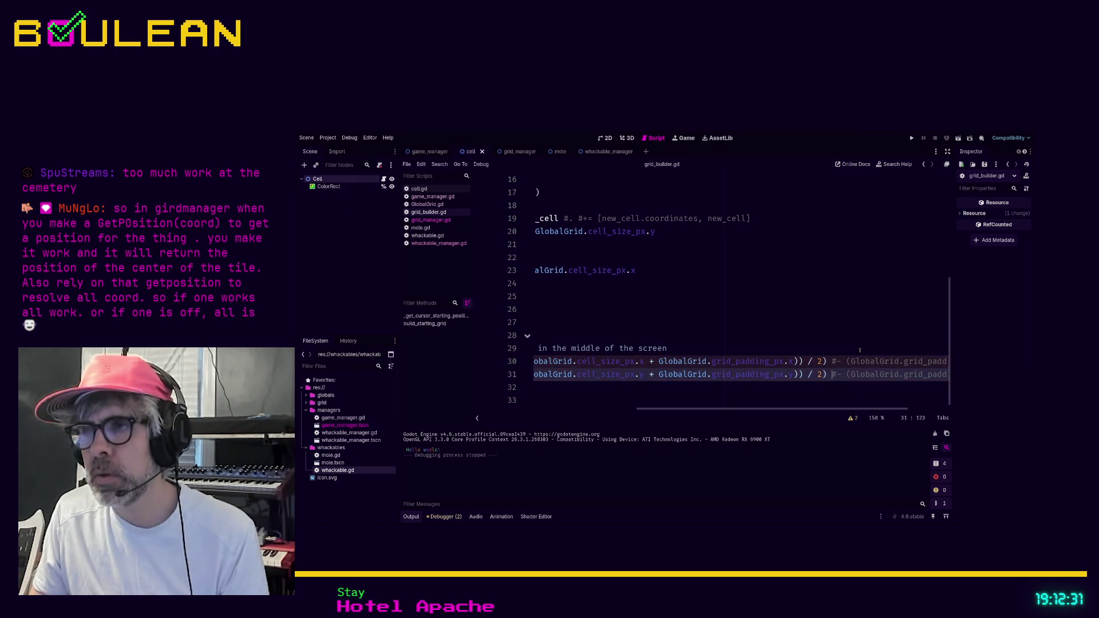
{"action": "key", "text": "Delete"}
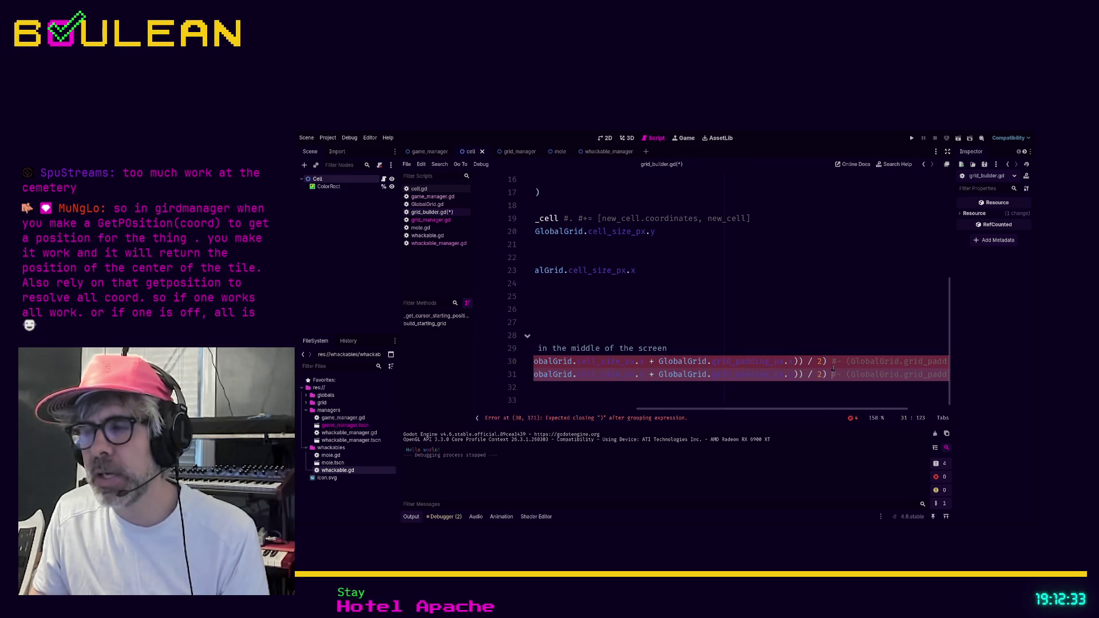
{"action": "key", "text": "Up"}
{"action": "key", "text": "Delete"}
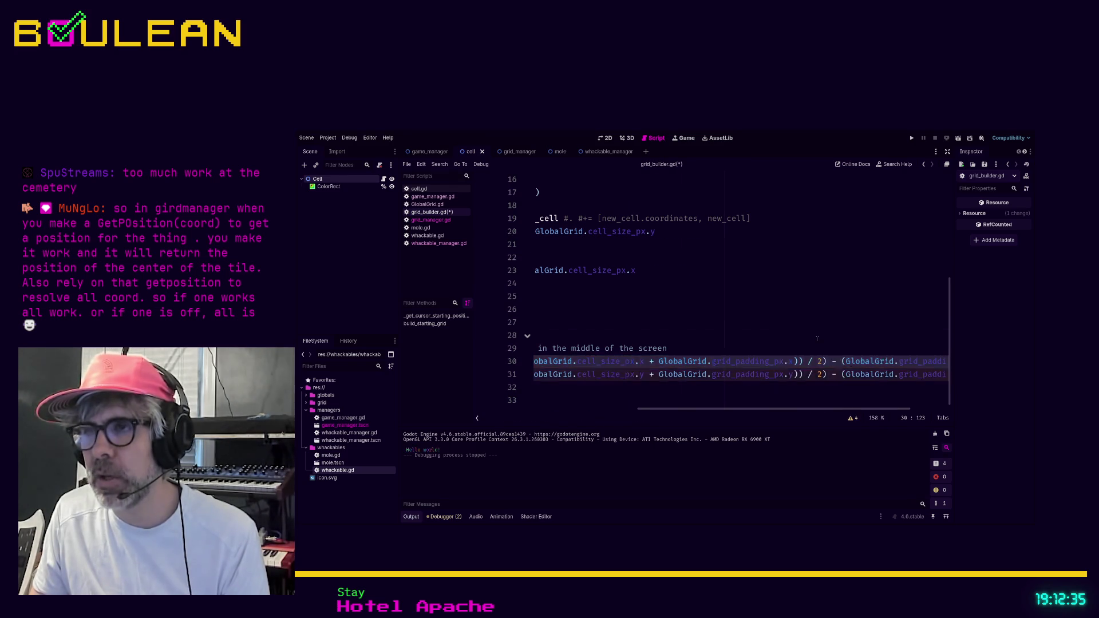
{"action": "key", "text": "ctrl+s"}
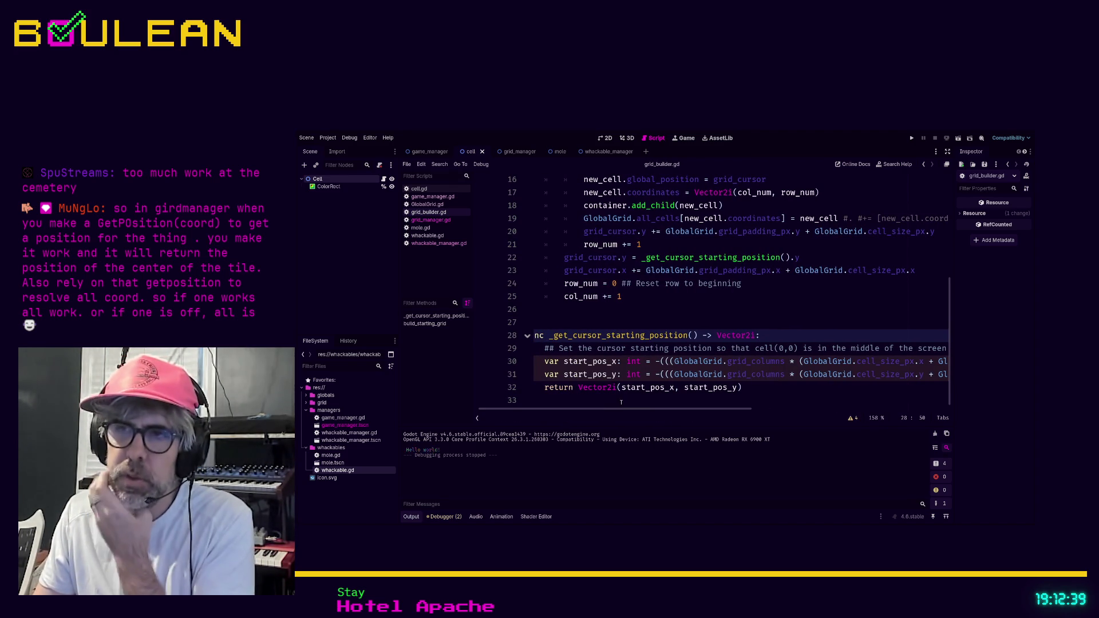
- Run and stop the game to check the grid, then select Debug00 in the game_manager scene
{"action": "left_click_drag", "start_coordinate": [630, 408], "coordinate": [624, 409]}
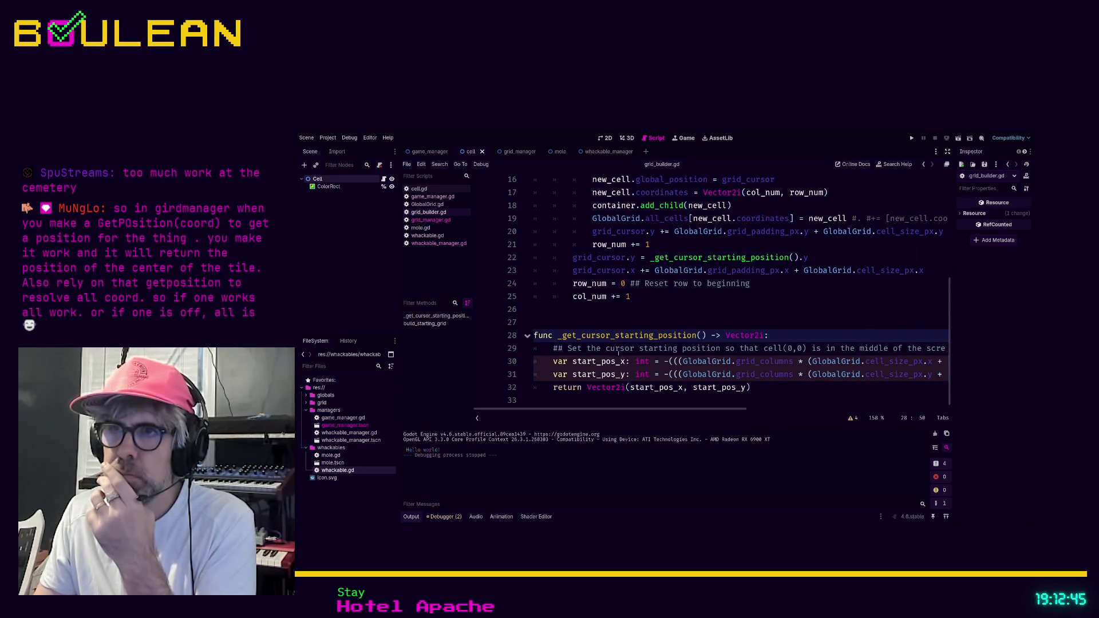
{"action": "scroll", "coordinate": [641, 303], "scroll_direction": "up", "scroll_amount": 3}
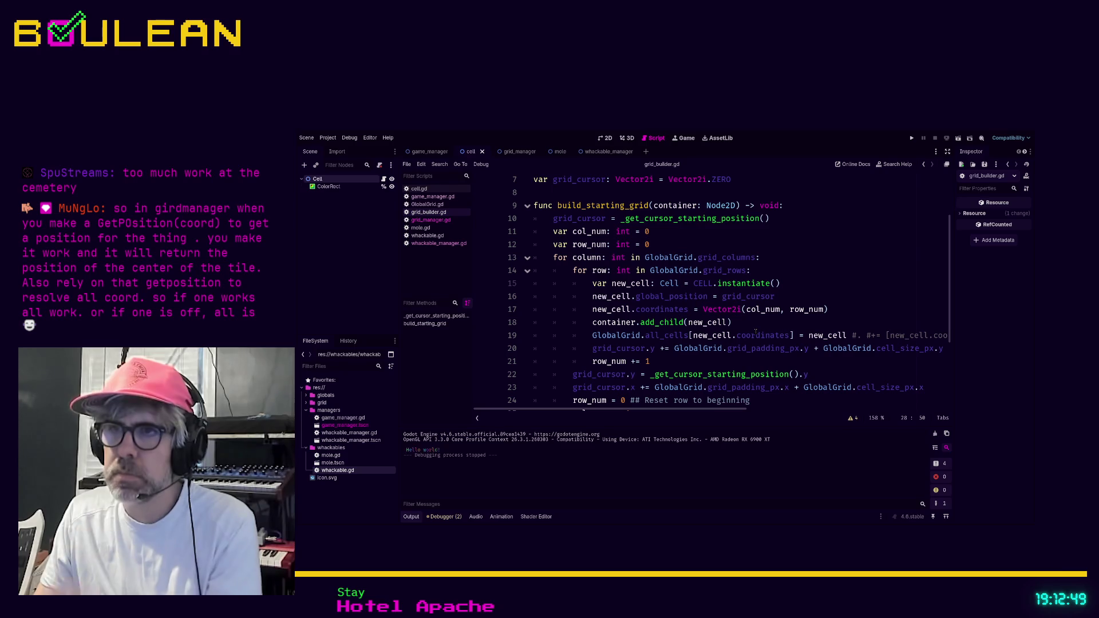
{"action": "left_click", "coordinate": [740, 321]}
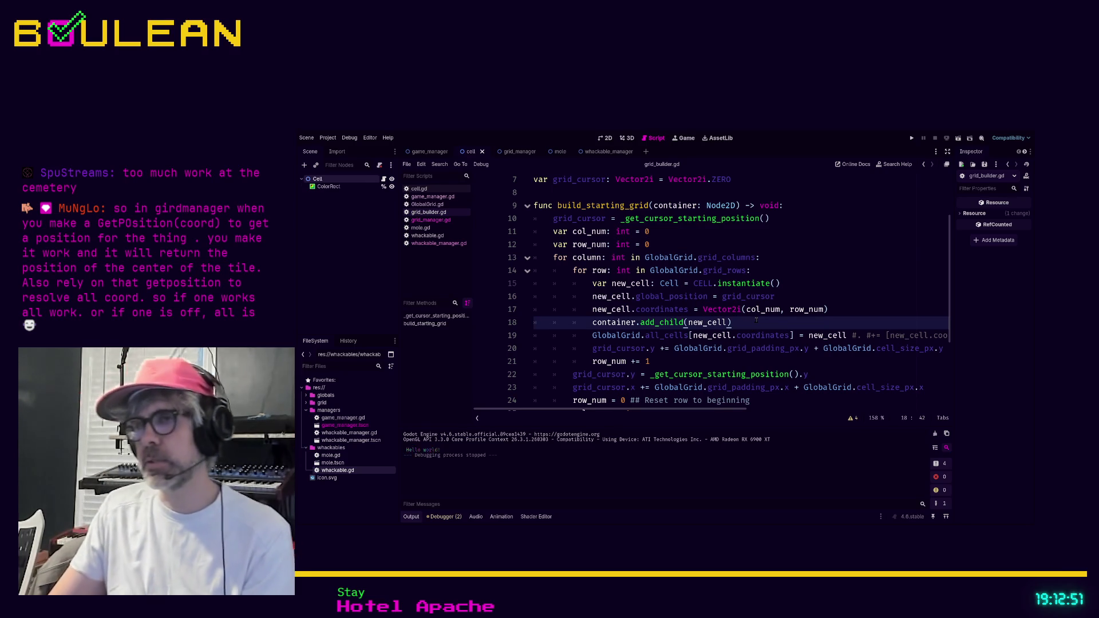
{"action": "key", "text": "F5"}
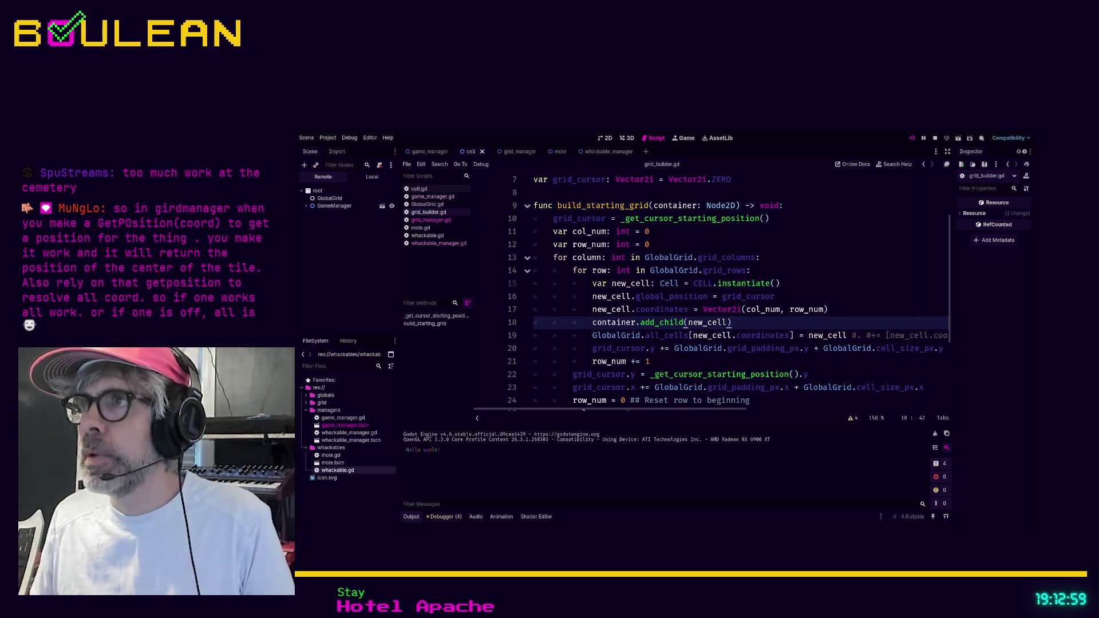
{"action": "key", "text": "F8"}
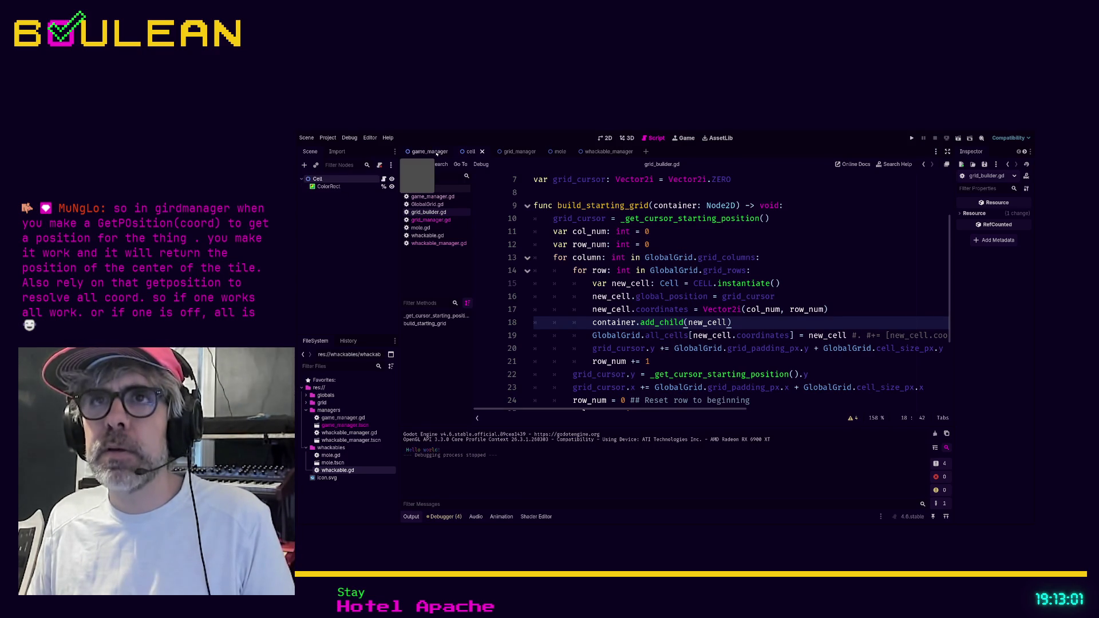
{"action": "left_click", "coordinate": [431, 152]}
{"action": "left_click", "coordinate": [324, 209]}
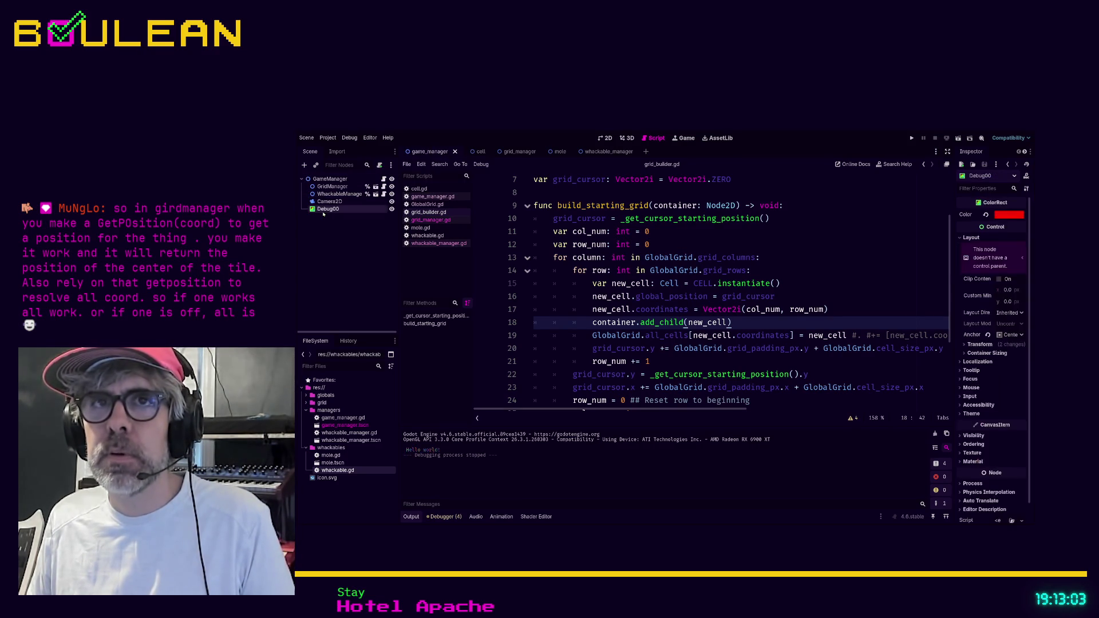
{"action": "left_click", "coordinate": [605, 138]}
{"action": "scroll", "coordinate": [798, 314], "scroll_direction": "down", "scroll_amount": 5}
{"action": "scroll", "coordinate": [797, 314], "scroll_direction": "down", "scroll_amount": 7}
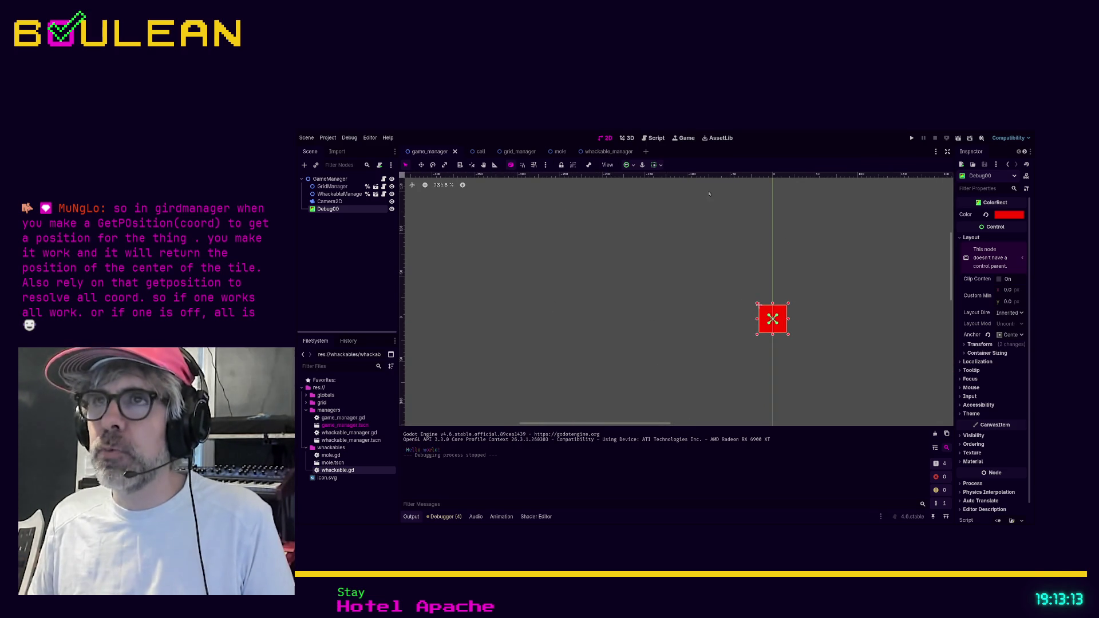
{"action": "key", "text": "F5"}
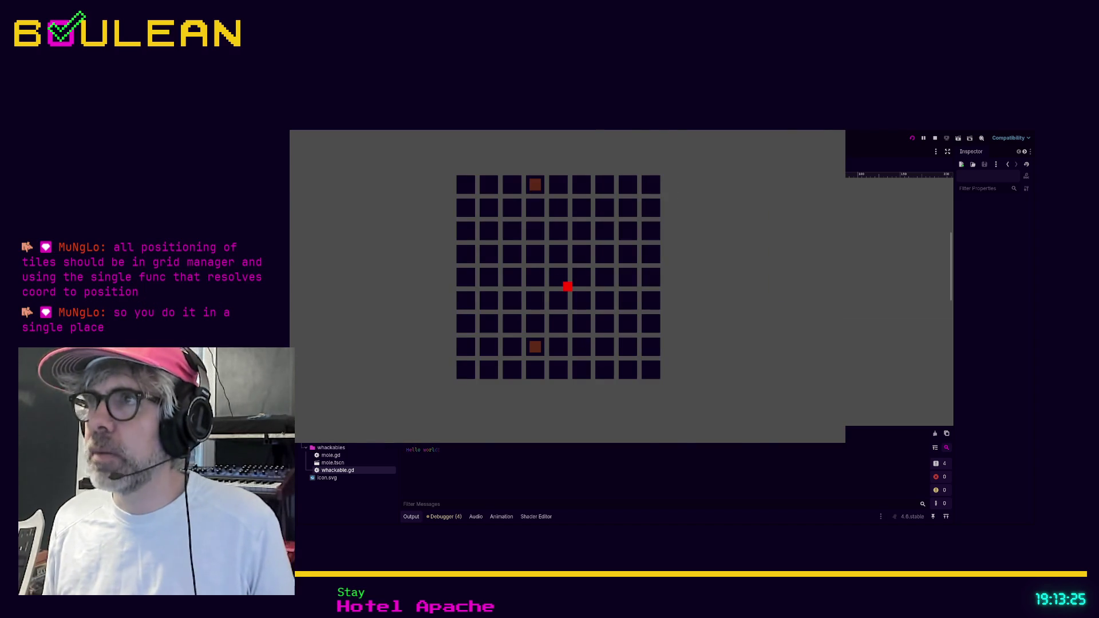
{"action": "key", "text": "F8"}
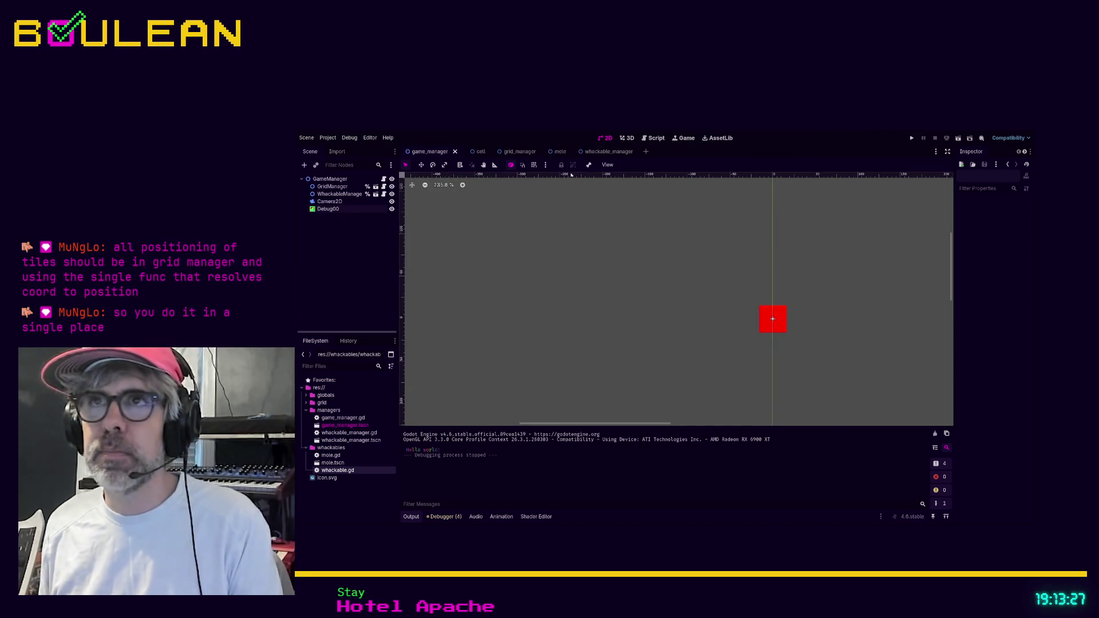
{"action": "left_click", "coordinate": [653, 138]}
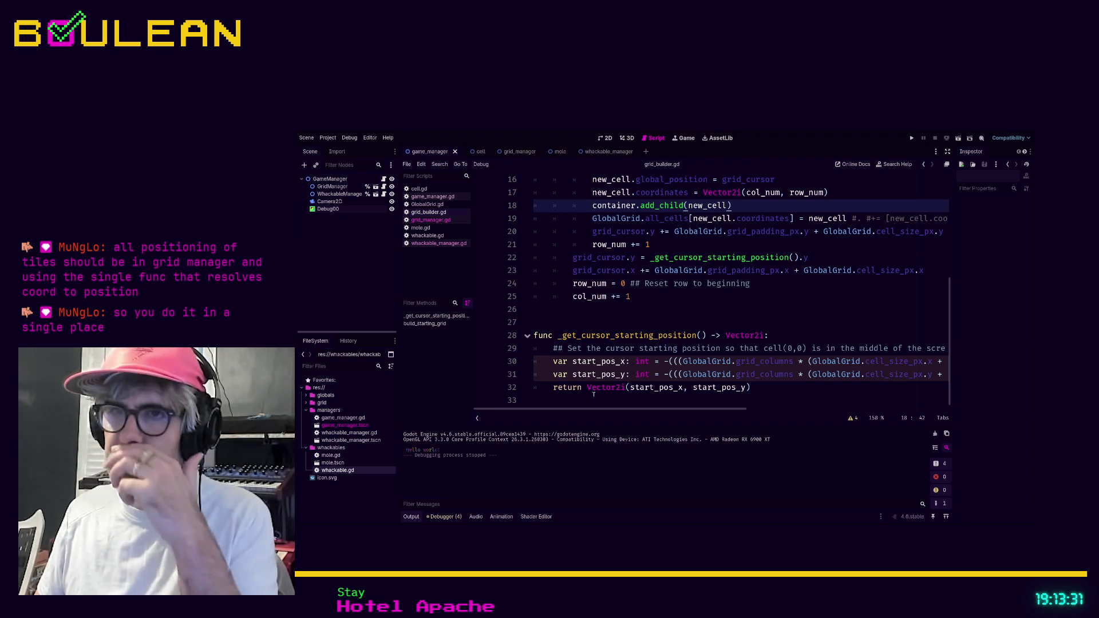
- Look over get_random_cell in grid_manager.gd, then switch to mole.gd
{"action": "left_click", "coordinate": [428, 220]}
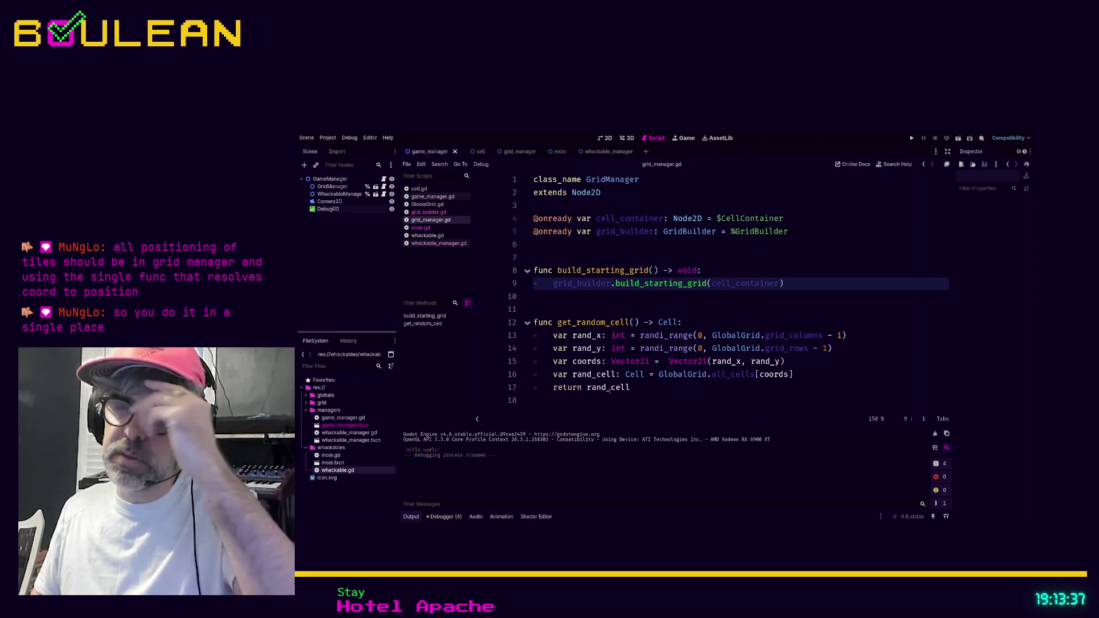
{"action": "left_click", "coordinate": [661, 387]}
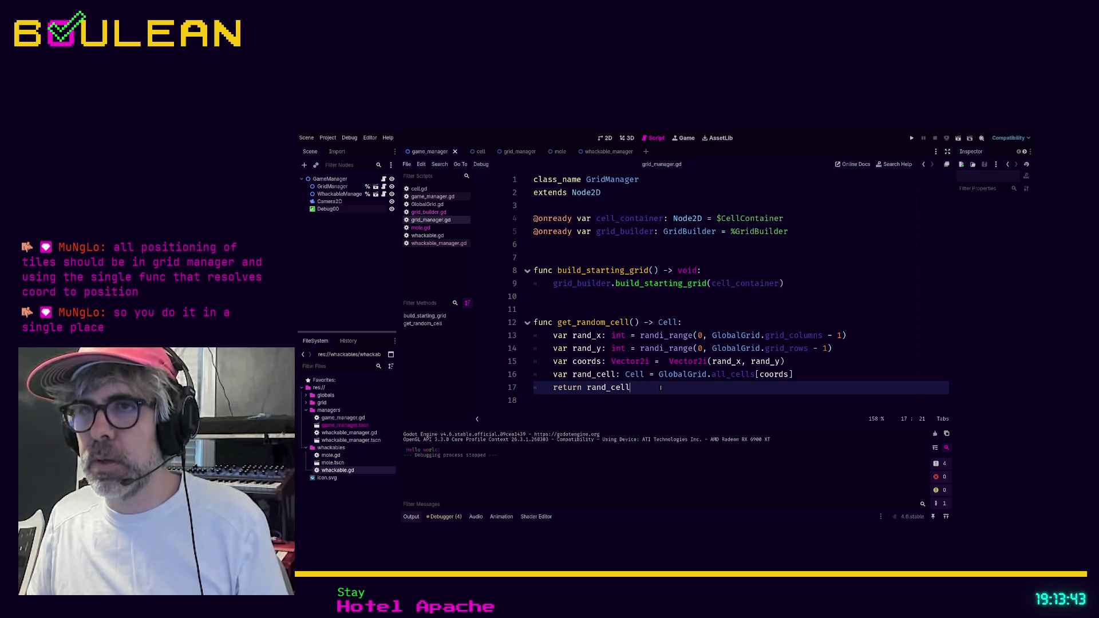
{"action": "left_click", "coordinate": [434, 230]}
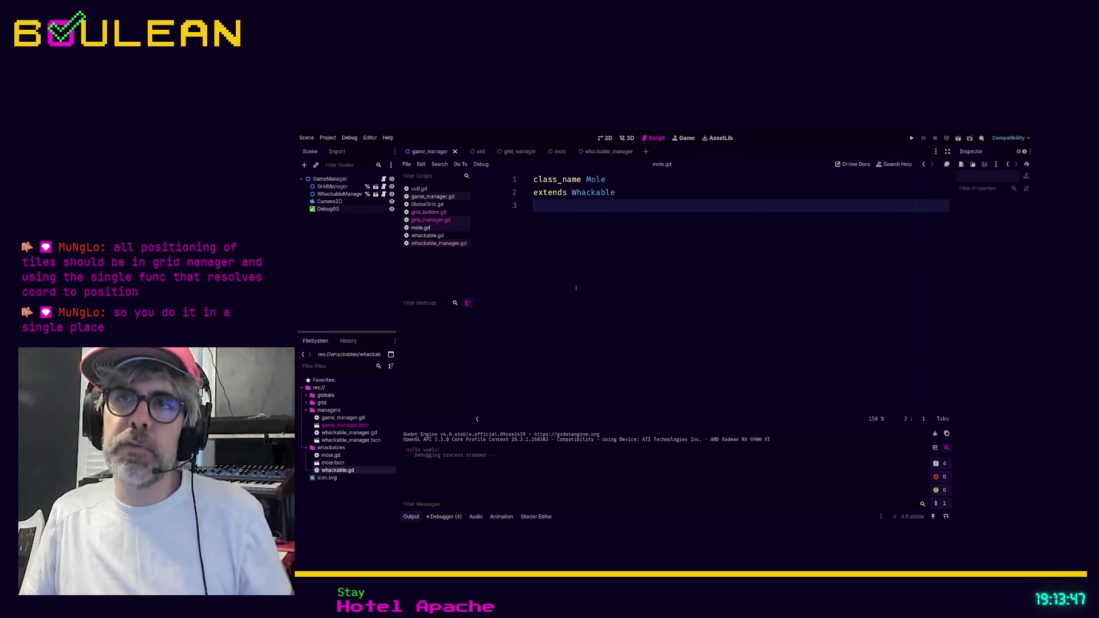
- Below the Mole class header, add 'func appear() -> void:' with a 'pass' body
{"action": "key", "text": "Return"}
{"action": "key", "text": "Return"}
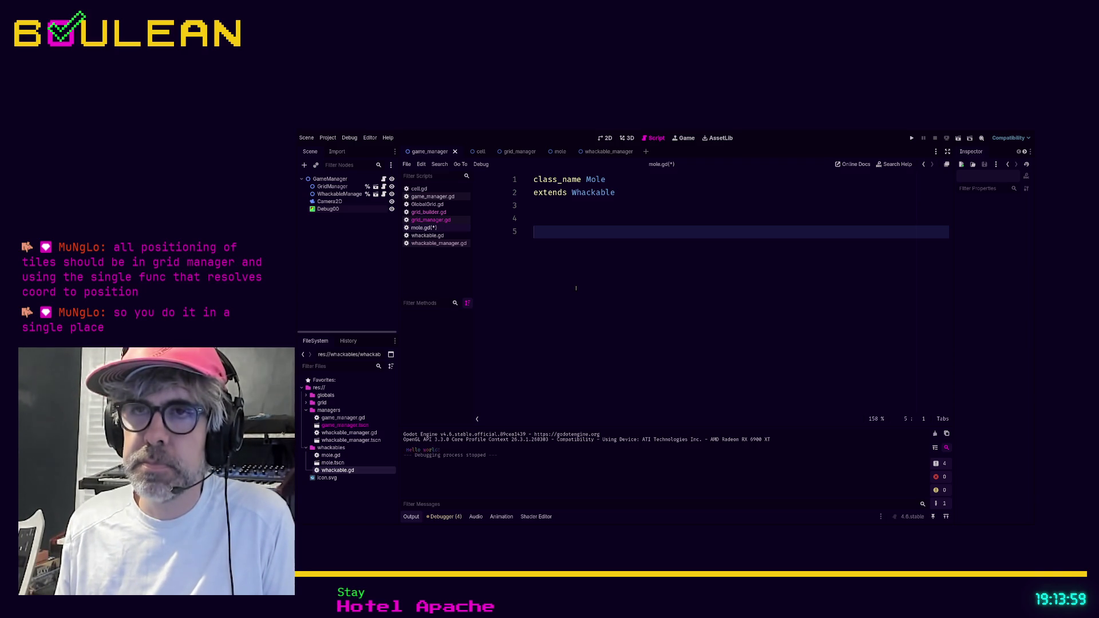
{"action": "type", "text": "func ap"}
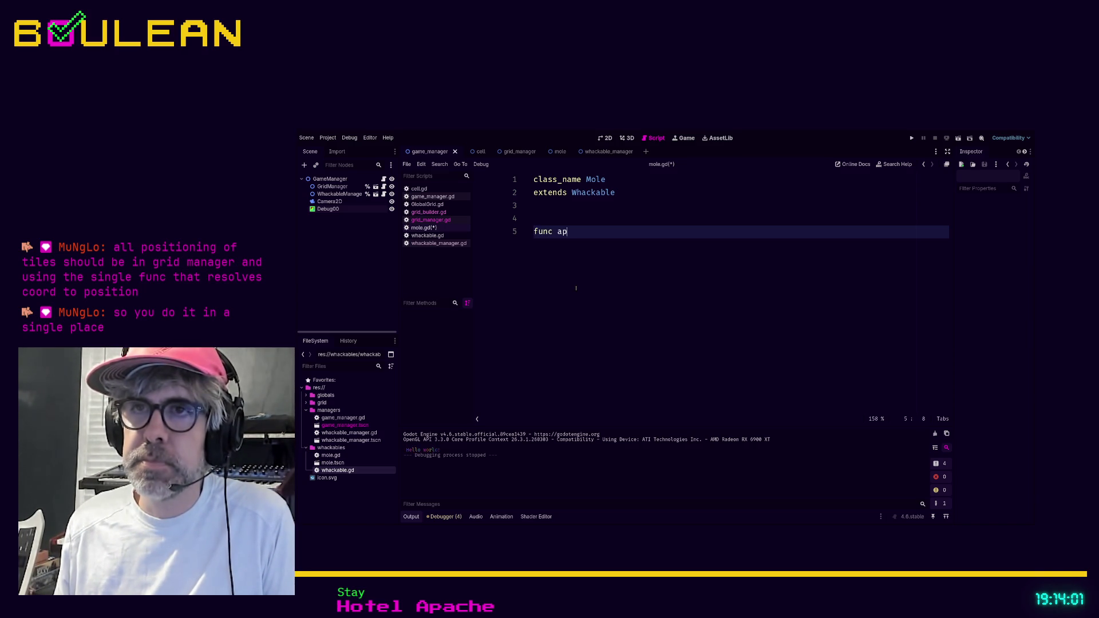
{"action": "type", "text": "pear() -"}
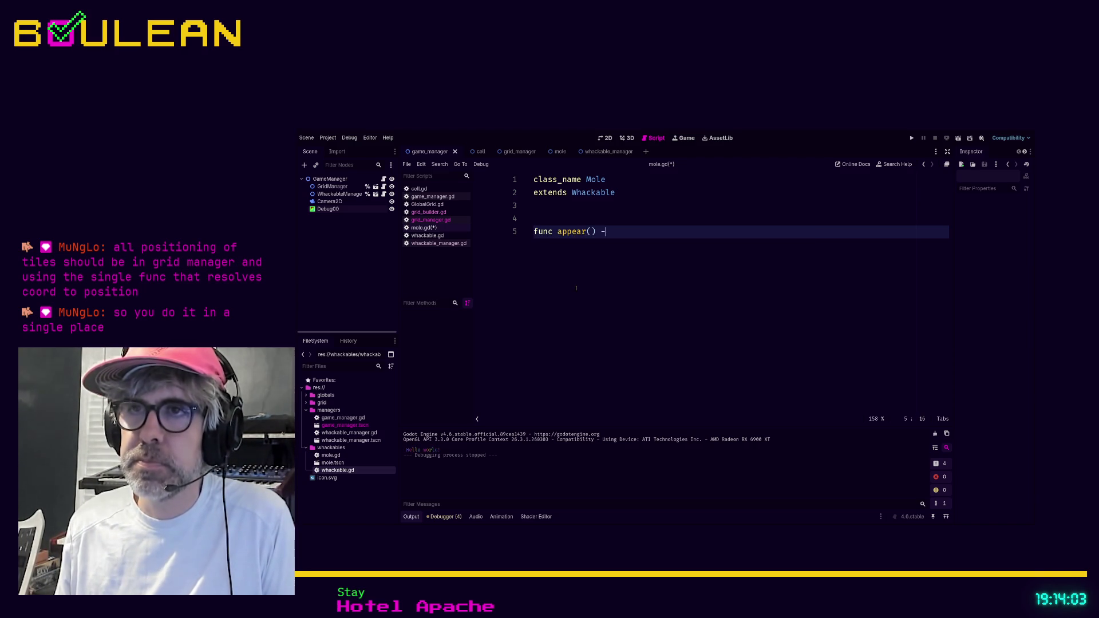
{"action": "type", "text": "> void:"}
{"action": "key", "text": "Return"}
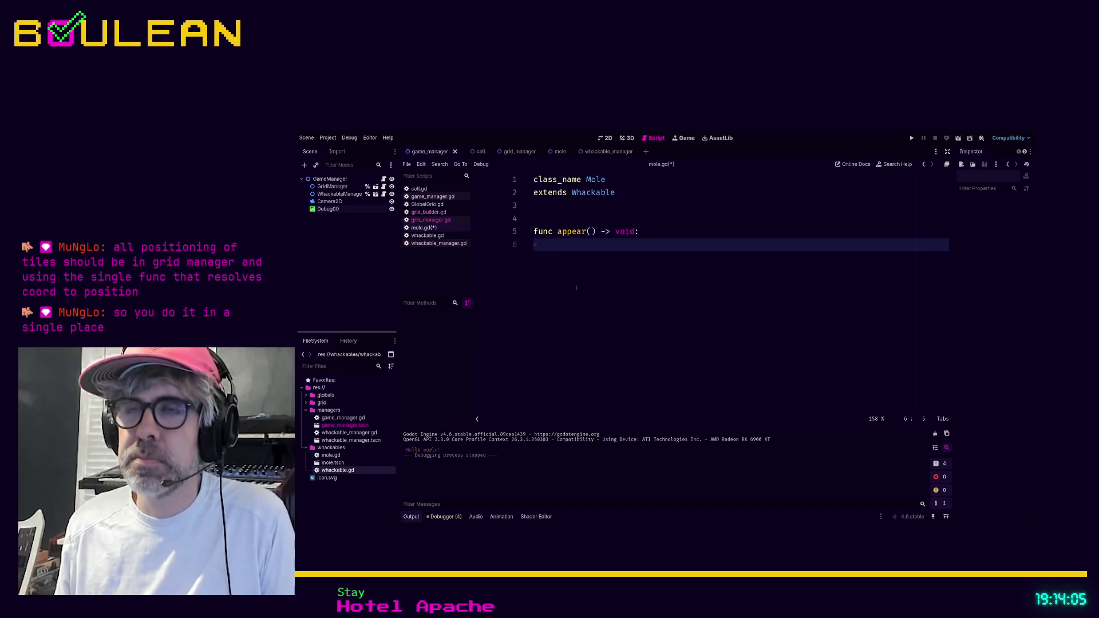
{"action": "type", "text": "pass"}
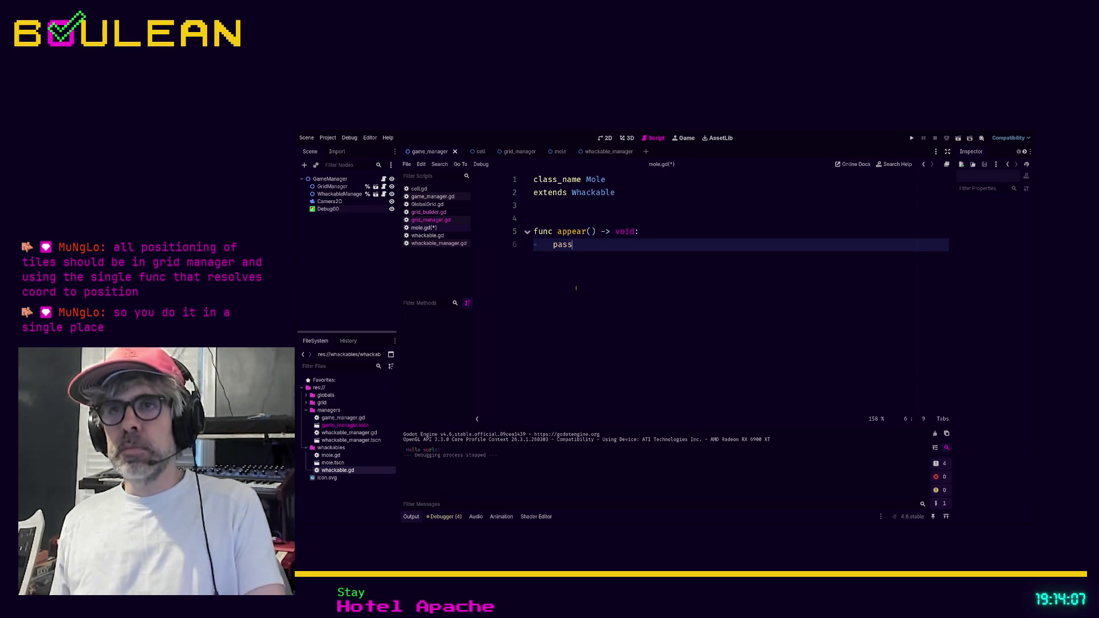
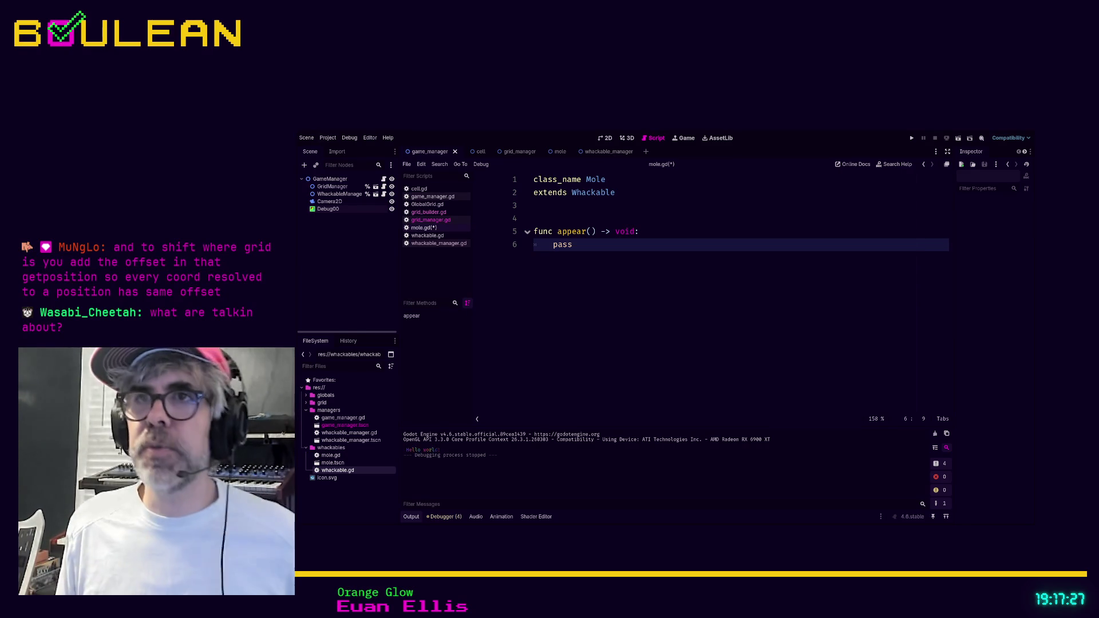
- Save mole.gd while appear() still contains only the placeholder pass
{"action": "double_click", "coordinate": [581, 246]}
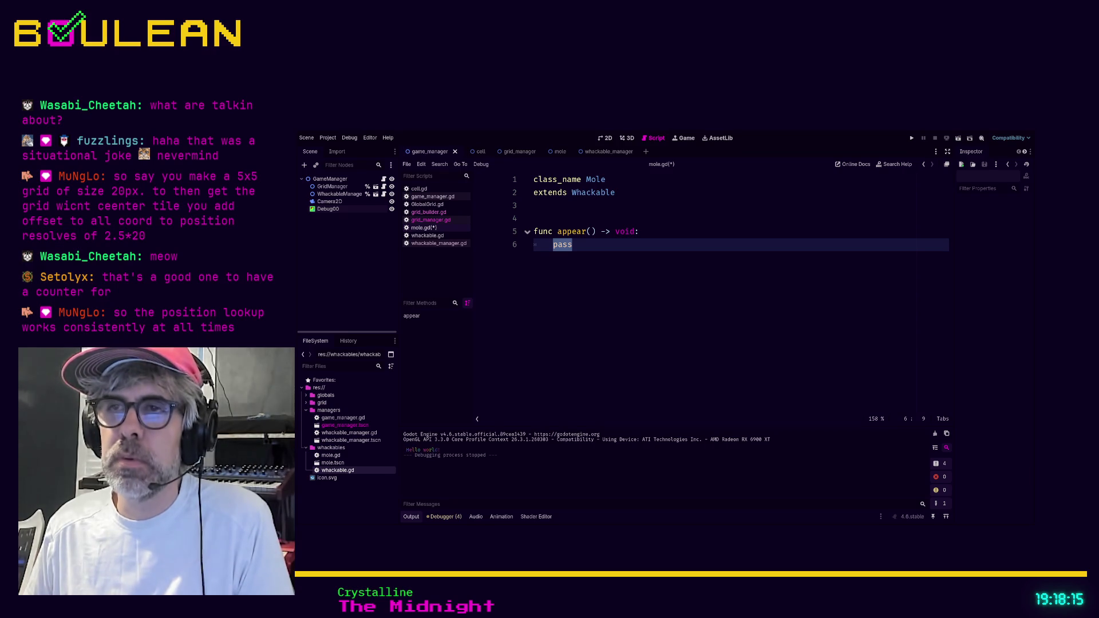
{"action": "left_click", "coordinate": [632, 261]}
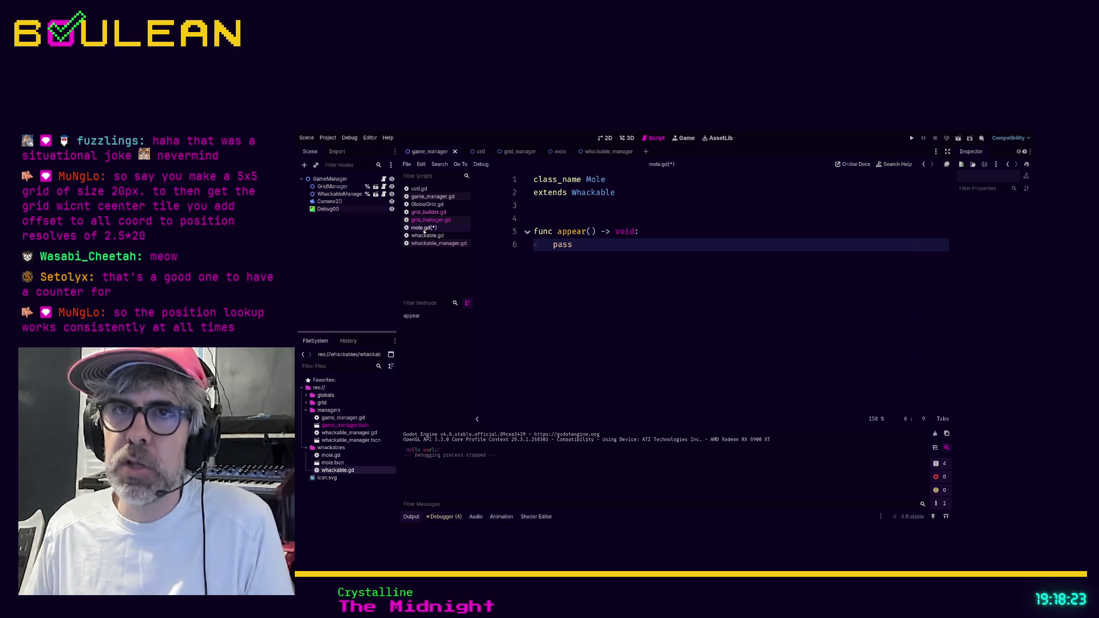
{"action": "left_click", "coordinate": [429, 220]}
{"action": "left_click", "coordinate": [424, 227]}
{"action": "key", "text": "ctrl+s"}
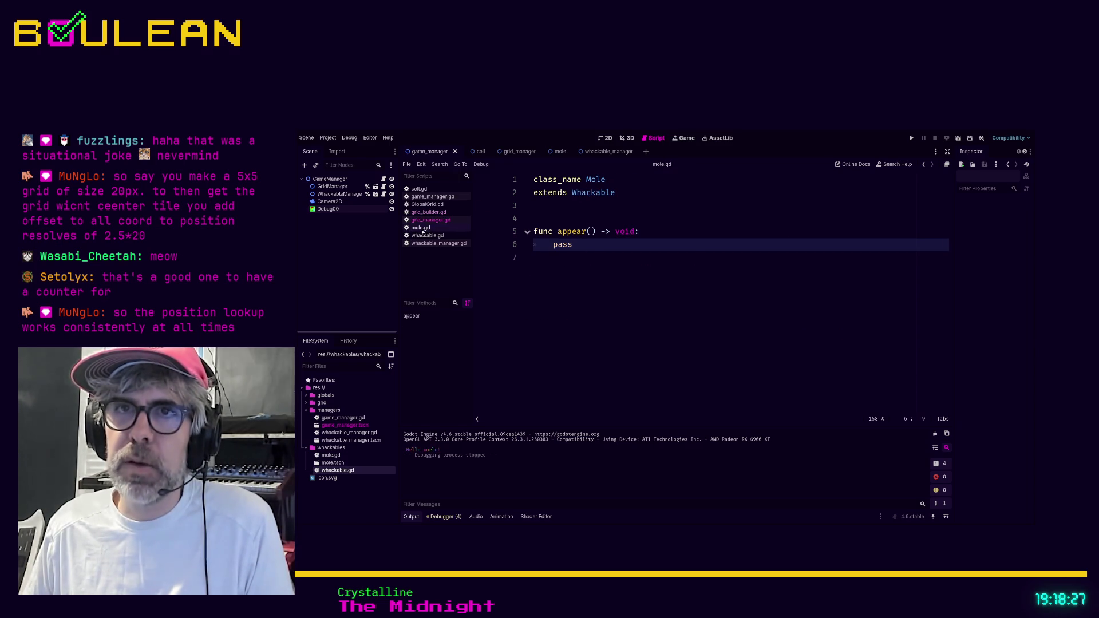
- Open grid_manager.gd, look over its empty lines, and run the project with F5
{"action": "left_click", "coordinate": [429, 219]}
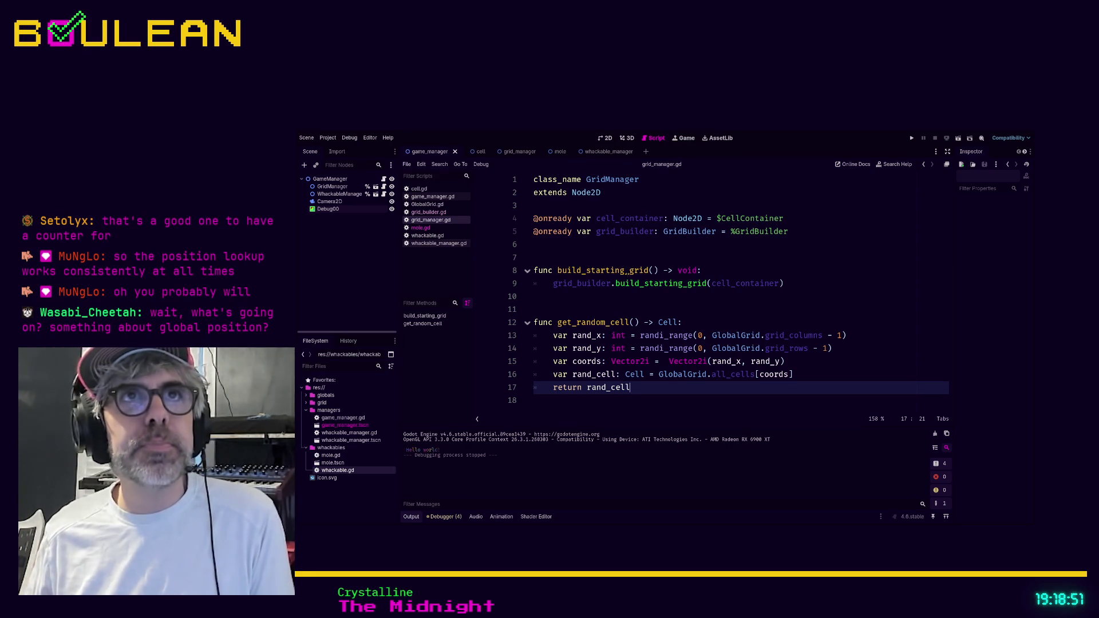
{"action": "left_click", "coordinate": [589, 307]}
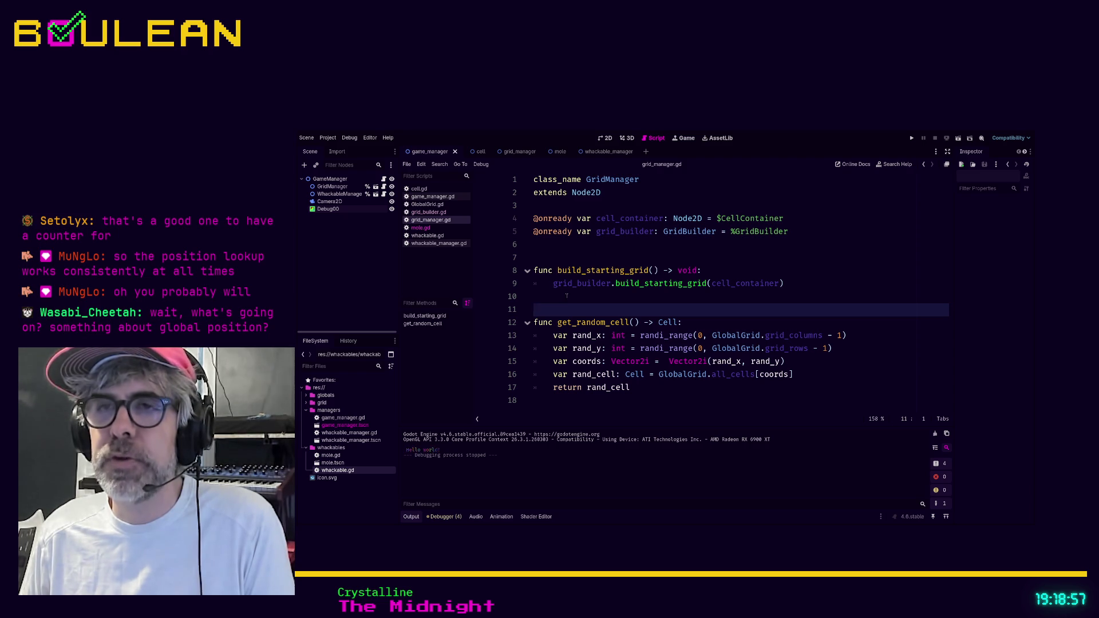
{"action": "left_click", "coordinate": [586, 300]}
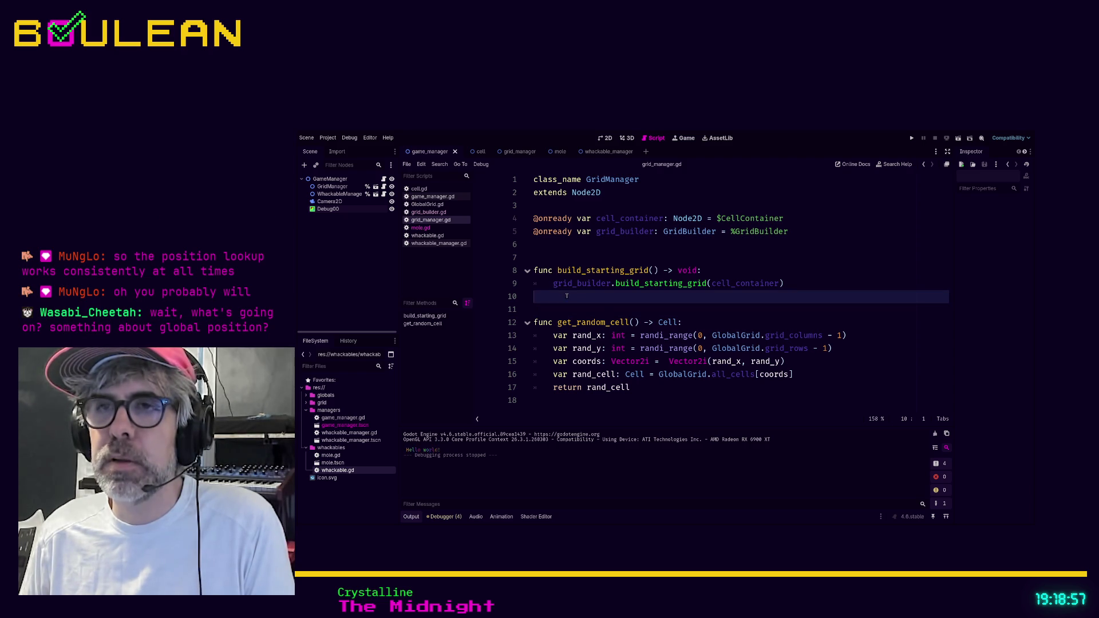
{"action": "left_click", "coordinate": [609, 303]}
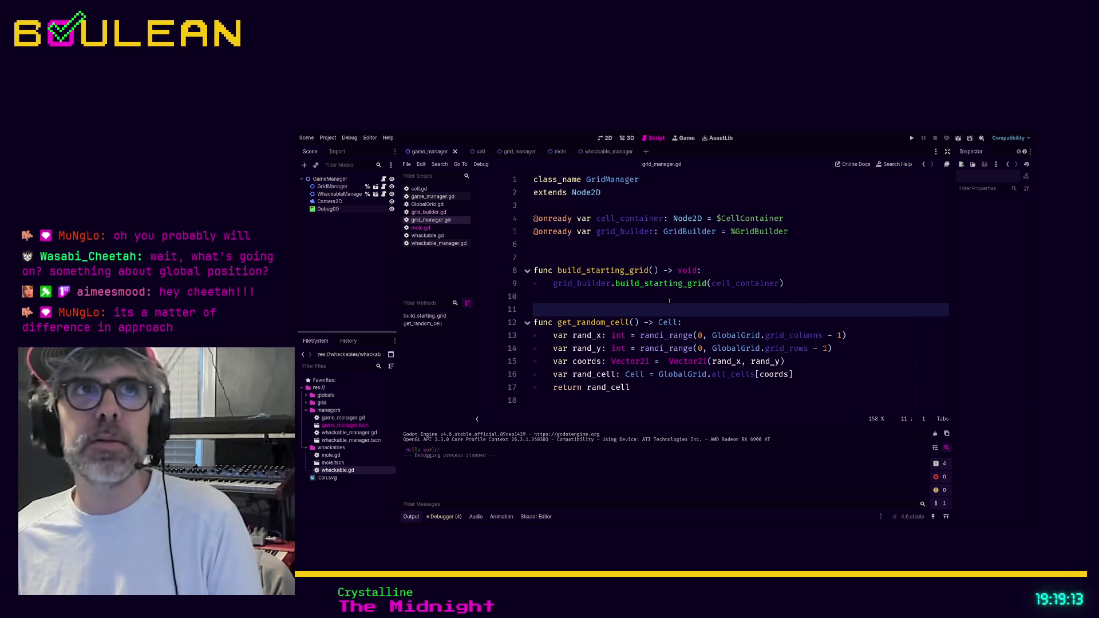
{"action": "left_click", "coordinate": [623, 300]}
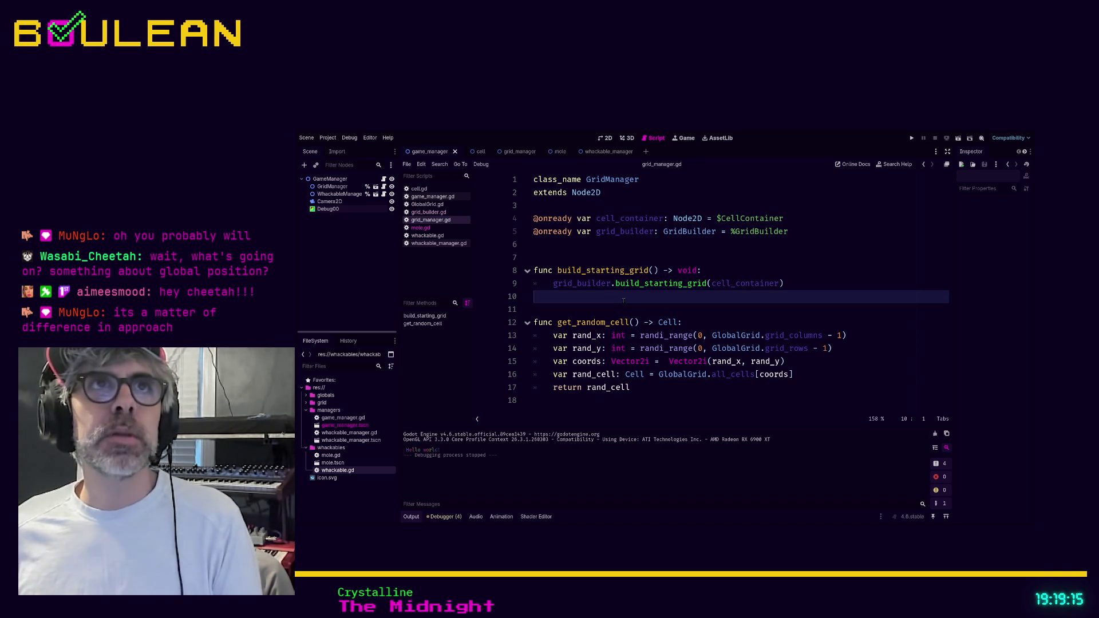
{"action": "key", "text": "F5"}
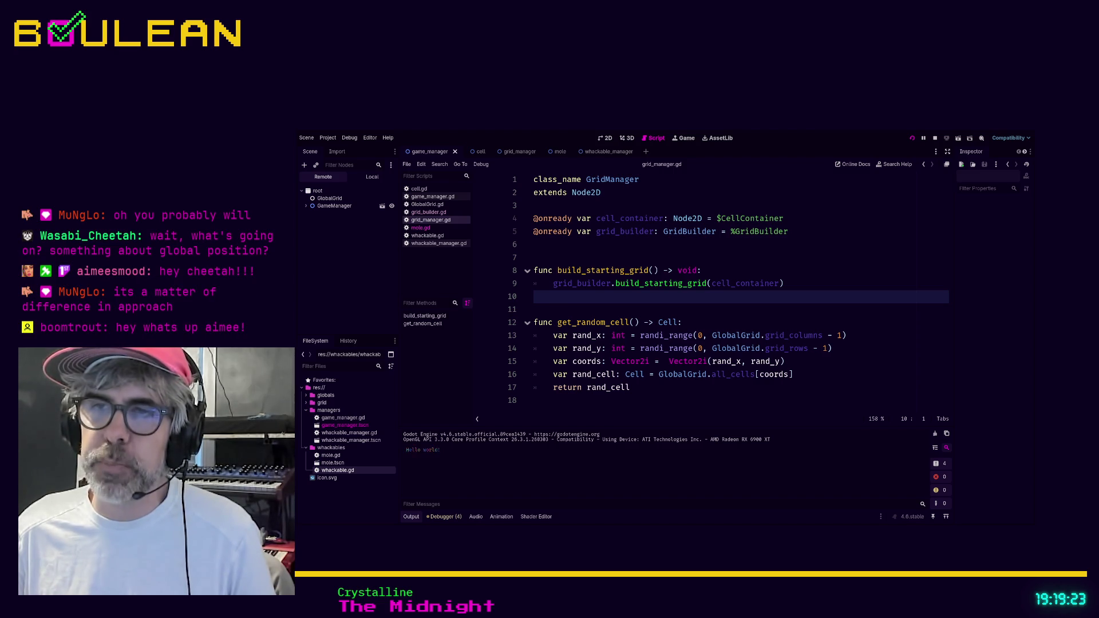
- Stop the running game with F8 and switch to the Cell scene tab
{"action": "key", "text": "F5"}
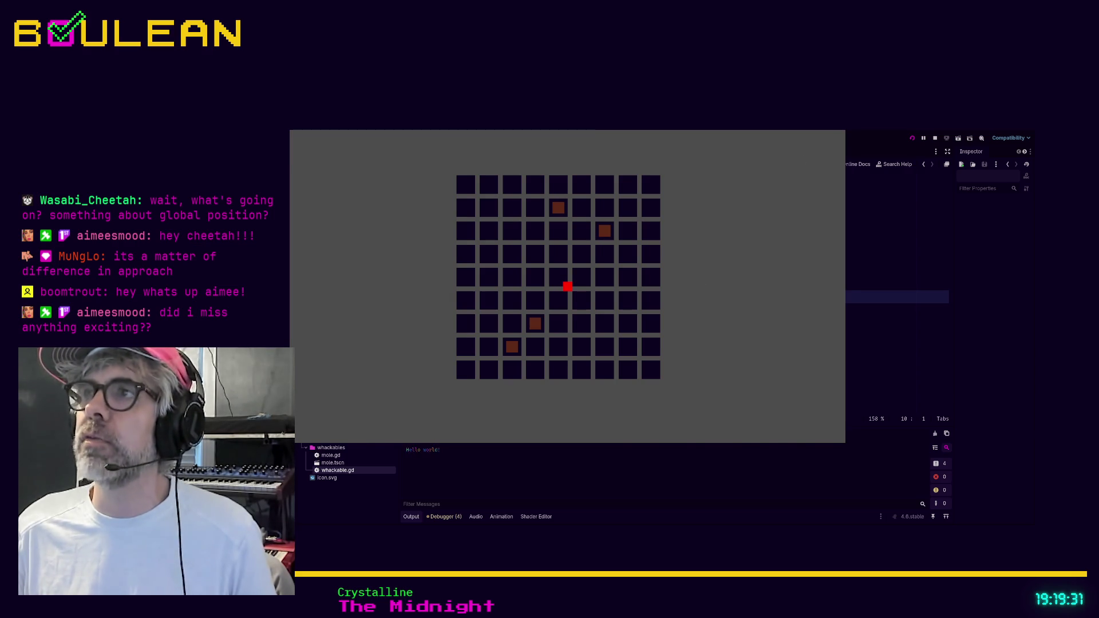
{"action": "key", "text": "F8"}
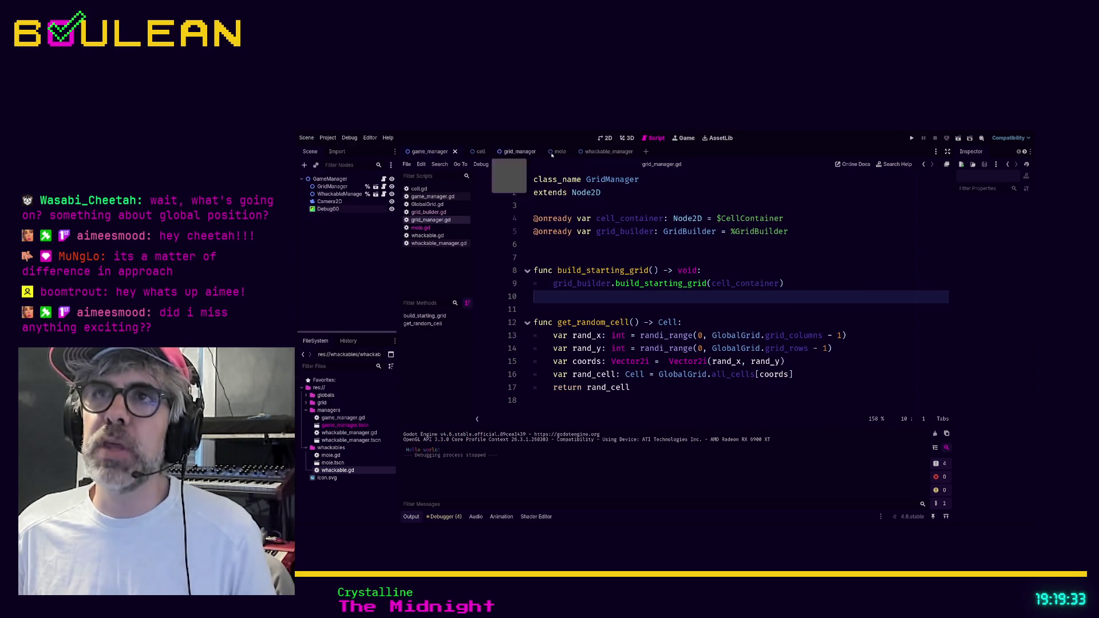
{"action": "left_click", "coordinate": [589, 152]}
{"action": "left_click", "coordinate": [469, 152]}
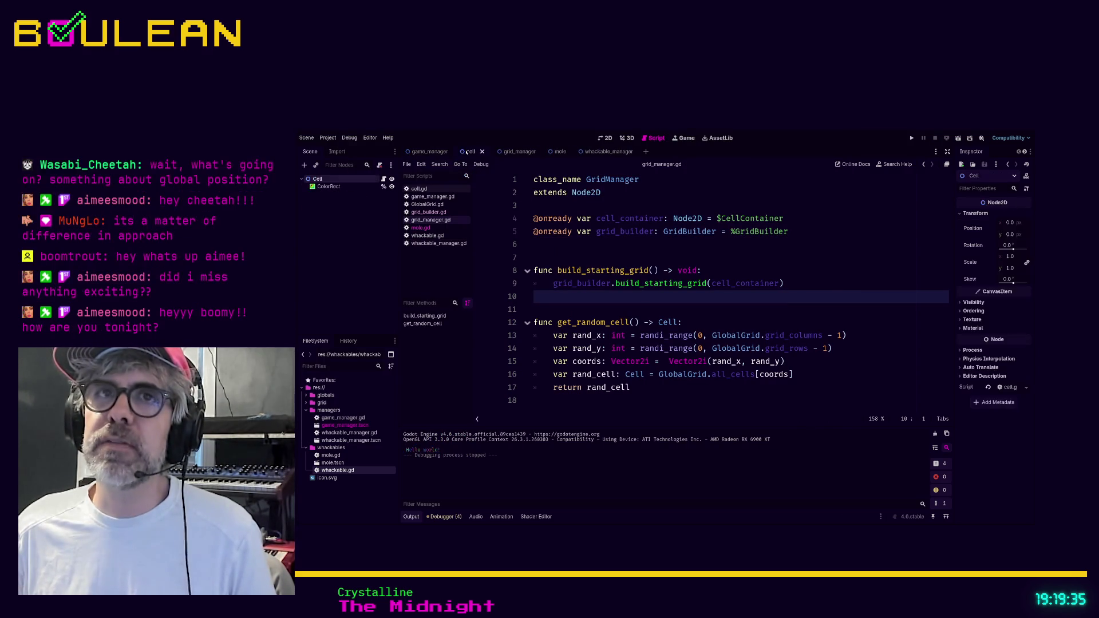
- Select the Cell's ColorRect and show the scene in the 2D canvas
{"action": "left_click", "coordinate": [343, 179]}
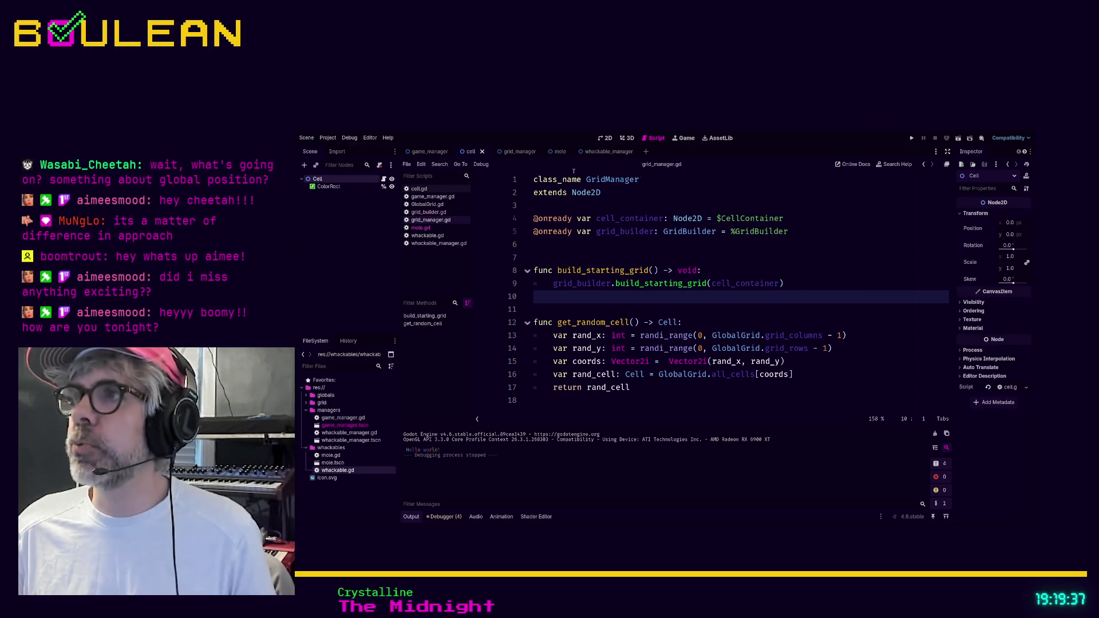
{"action": "left_click", "coordinate": [359, 187]}
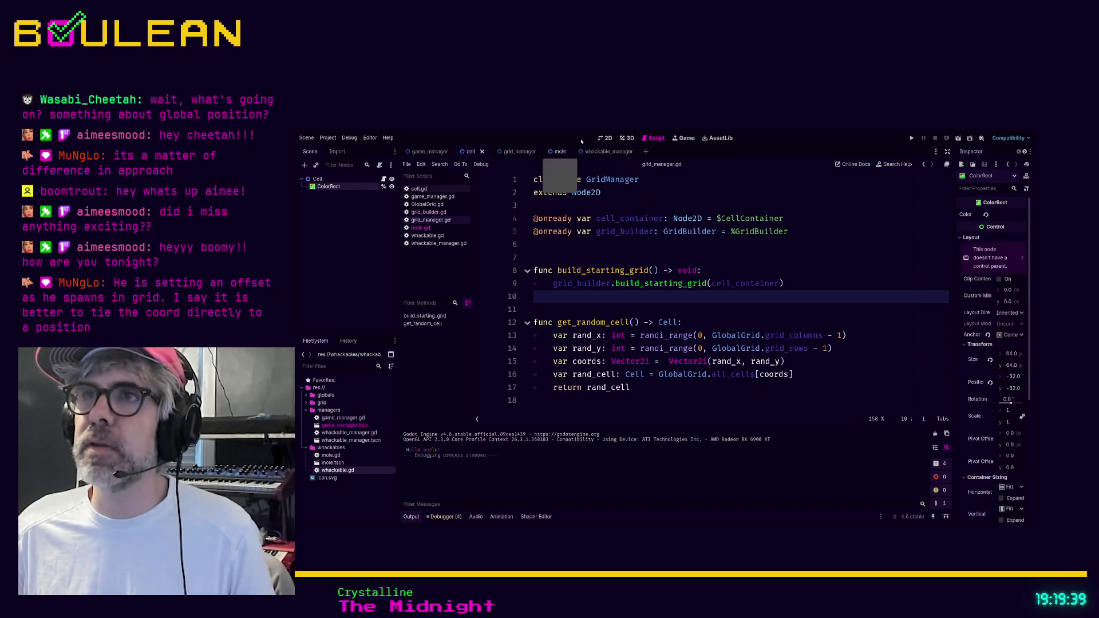
{"action": "left_click", "coordinate": [603, 139]}
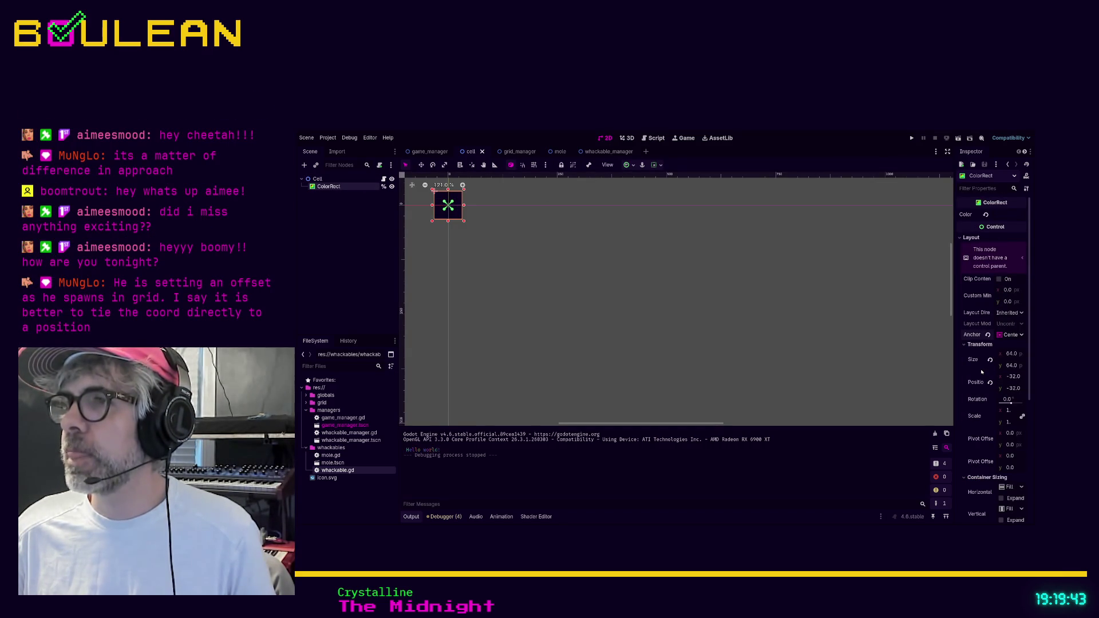
- Test-run the game, stop it, and reselect the ColorRect square
{"action": "key", "text": "F5"}
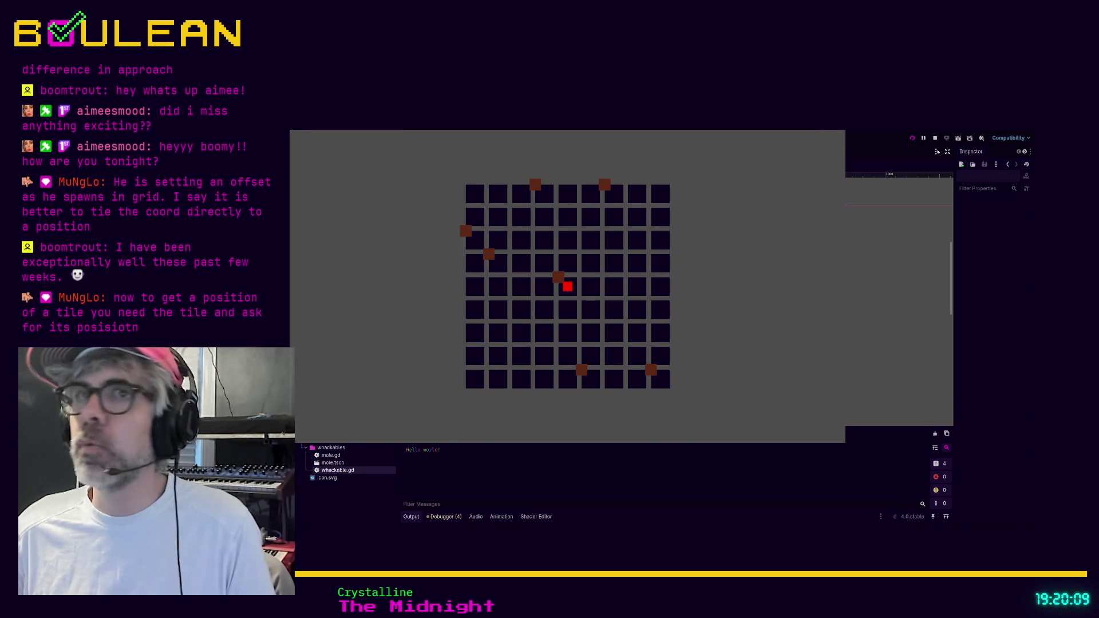
{"action": "key", "text": "F8"}
{"action": "left_click", "coordinate": [326, 187]}
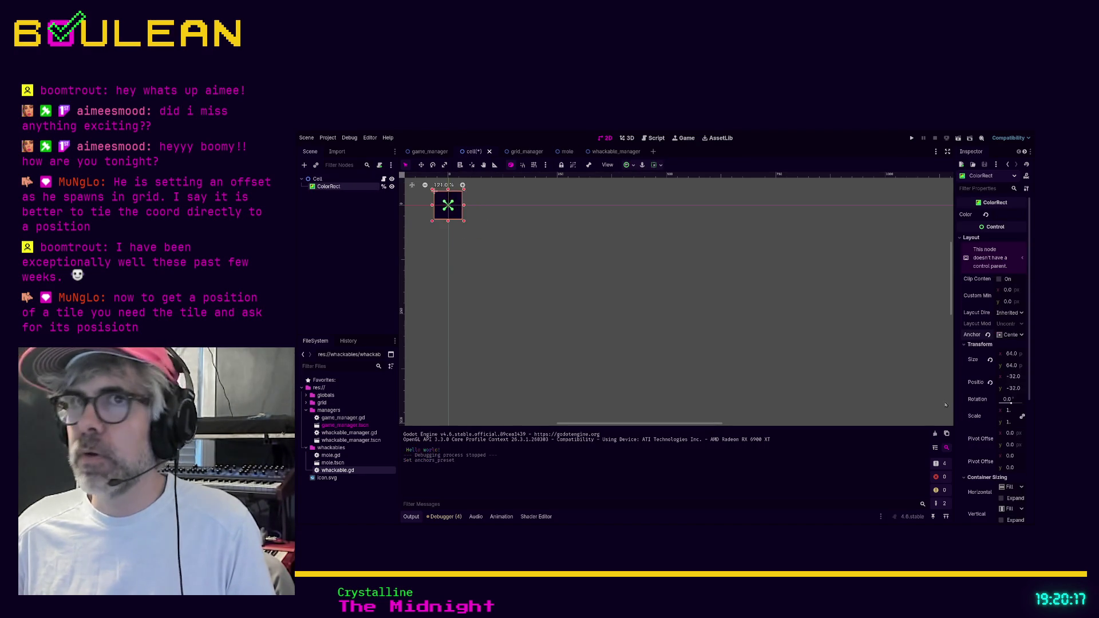
- Apply the Center anchor preset to ColorRect, then run and stop the game to check the grid
{"action": "left_click", "coordinate": [439, 213]}
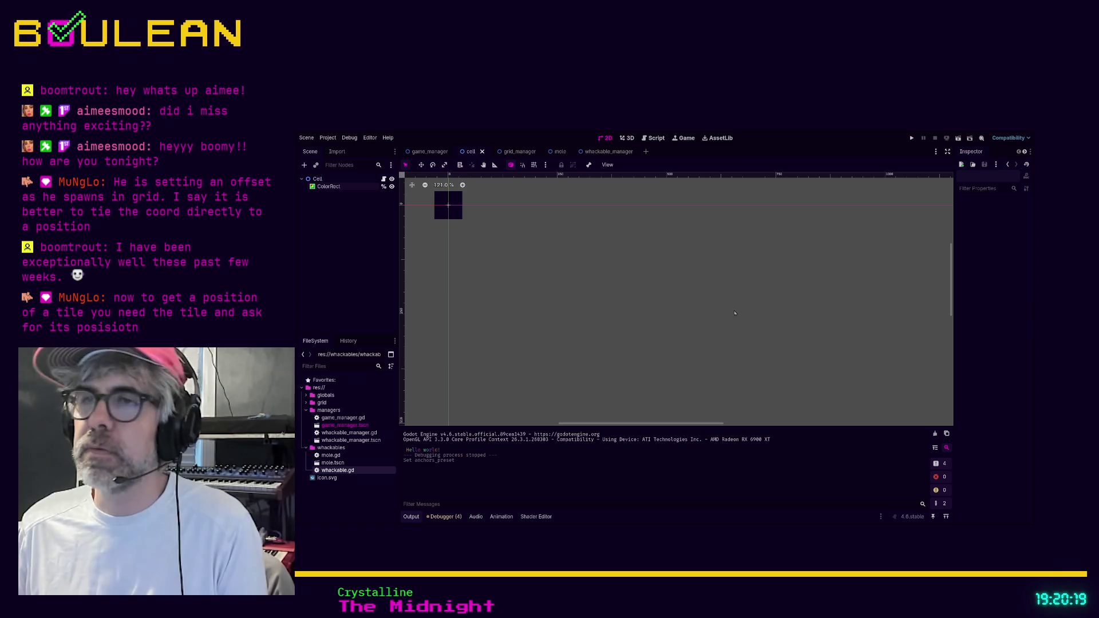
{"action": "key", "text": "F5"}
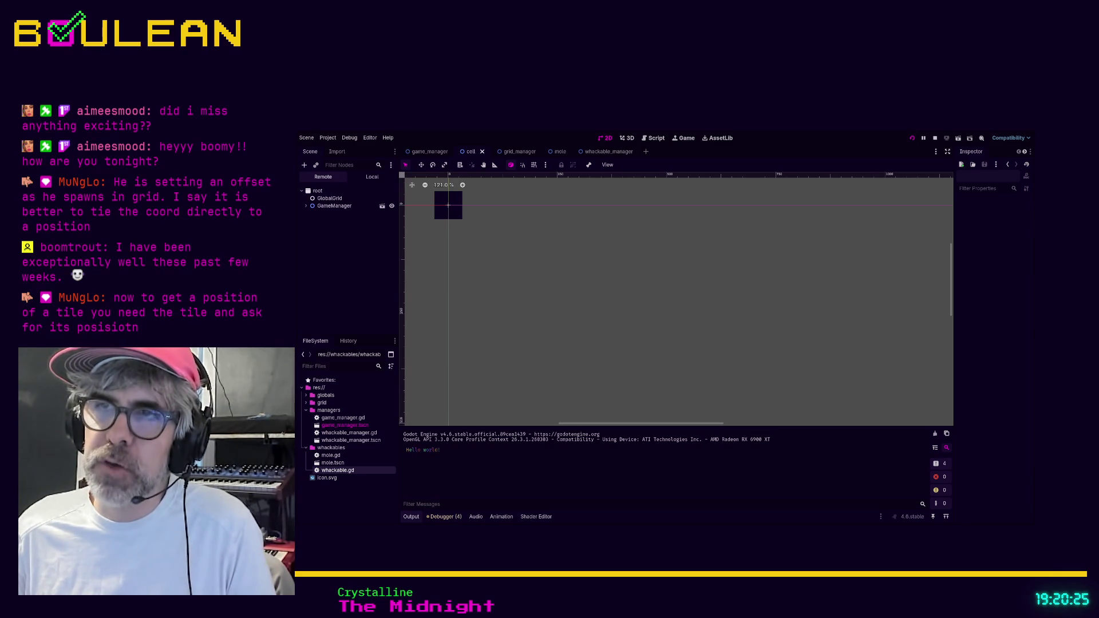
{"action": "key", "text": "F5"}
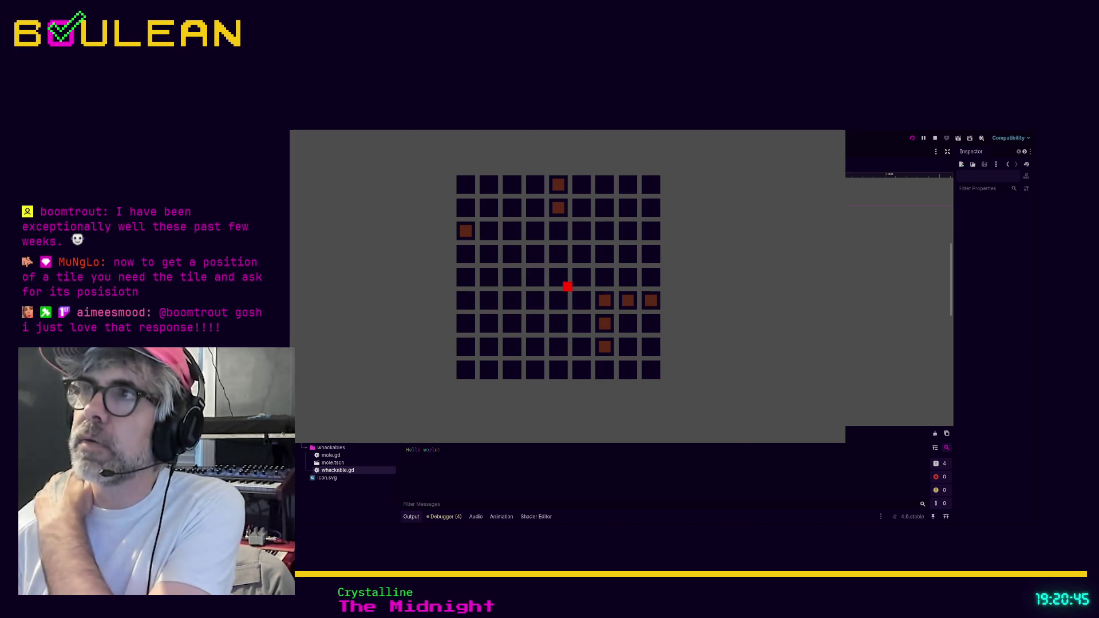
{"action": "key", "text": "F8"}
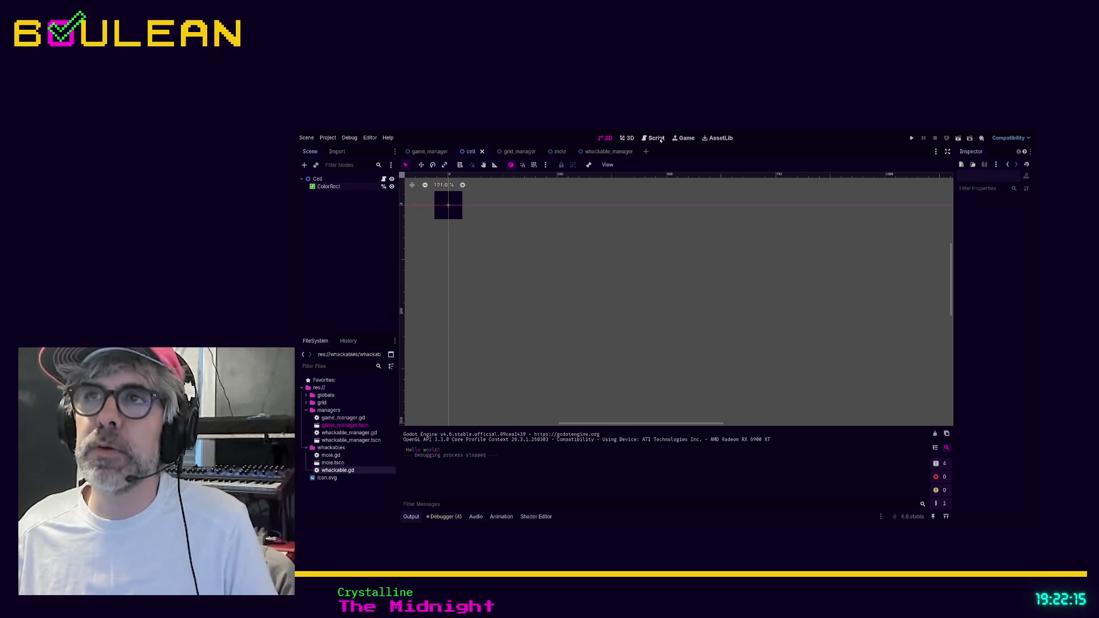
- Return to grid_manager.gd and widen the script list beside the code
{"action": "left_click", "coordinate": [660, 140]}
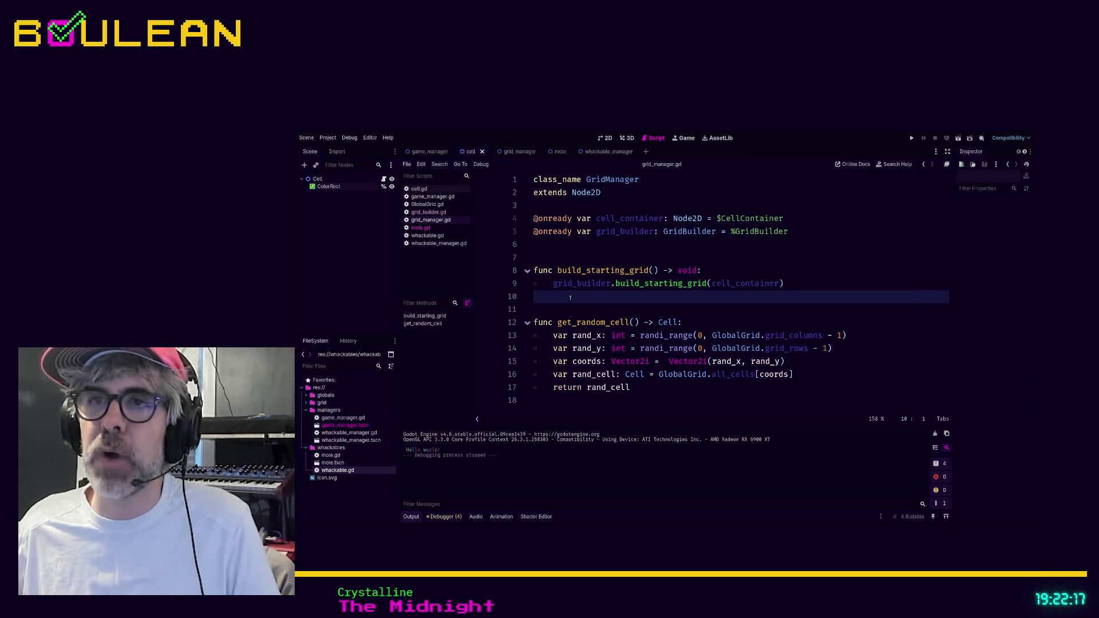
{"action": "left_click", "coordinate": [559, 312]}
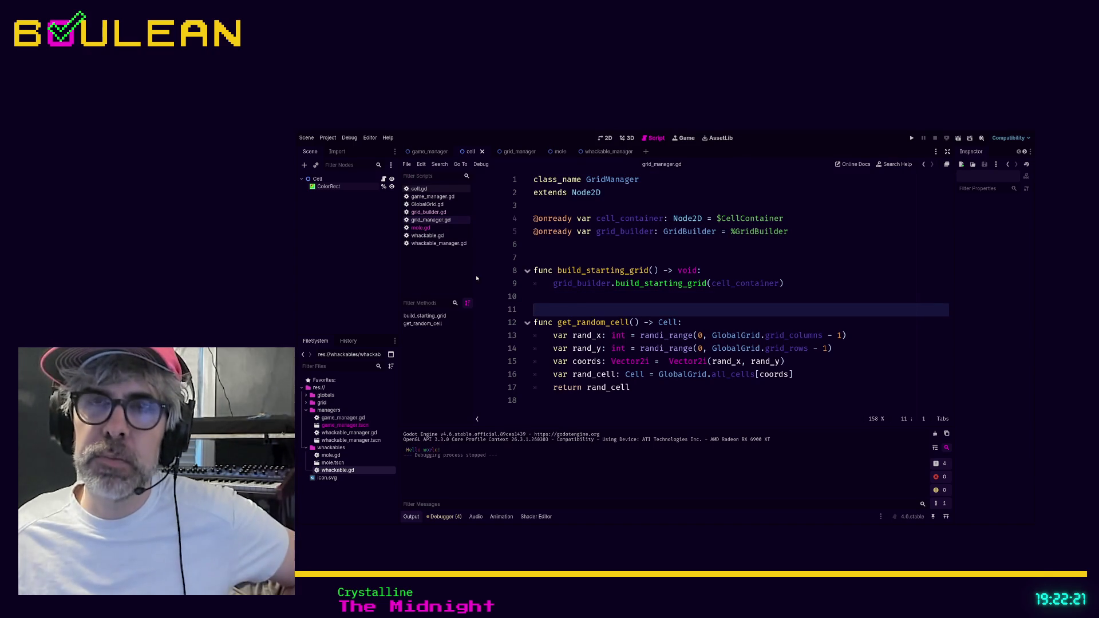
{"action": "left_click_drag", "start_coordinate": [472, 268], "coordinate": [474, 268]}
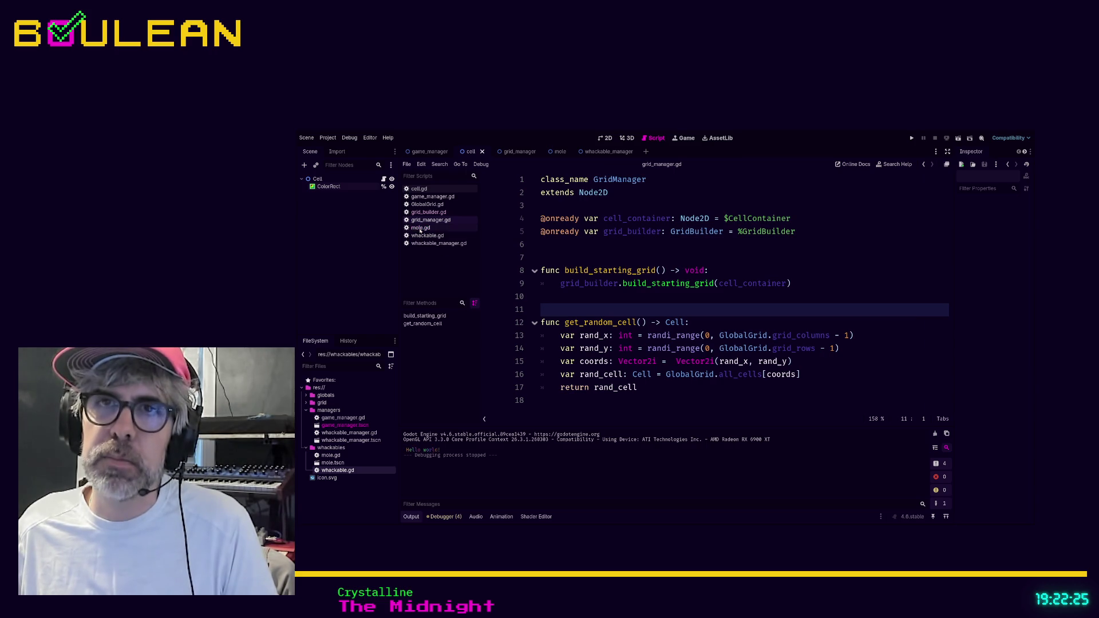
- Open mole.gd, retype the placeholder pass in appear(), and save the script
{"action": "left_click", "coordinate": [420, 229]}
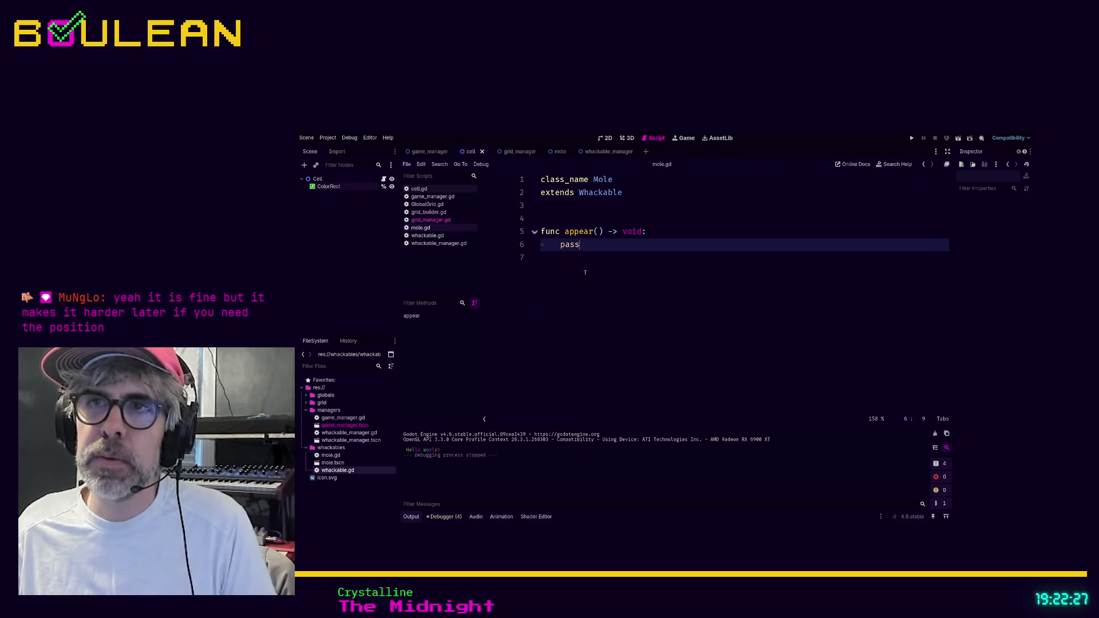
{"action": "key", "text": "shift+Home"}
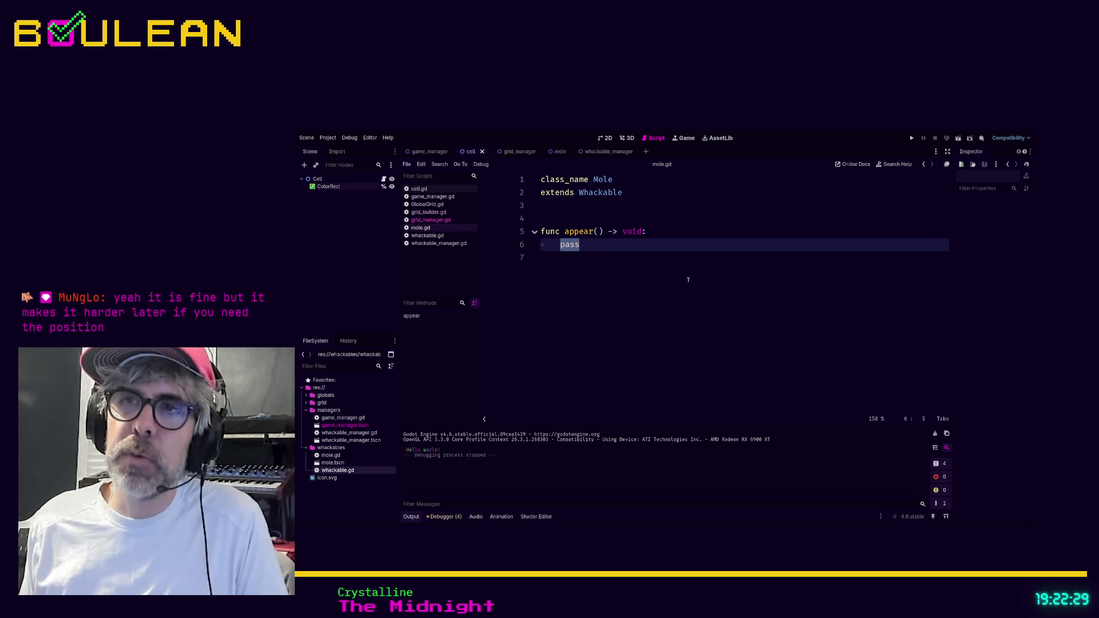
{"action": "key", "text": "BackSpace"}
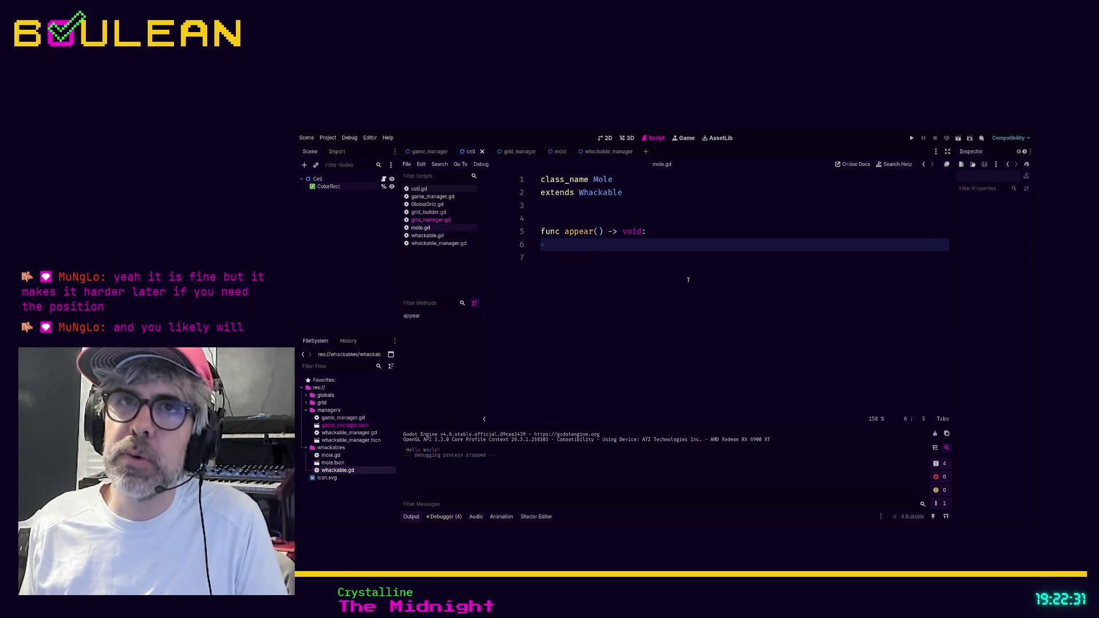
{"action": "left_click", "coordinate": [318, 179]}
{"action": "left_click", "coordinate": [328, 187]}
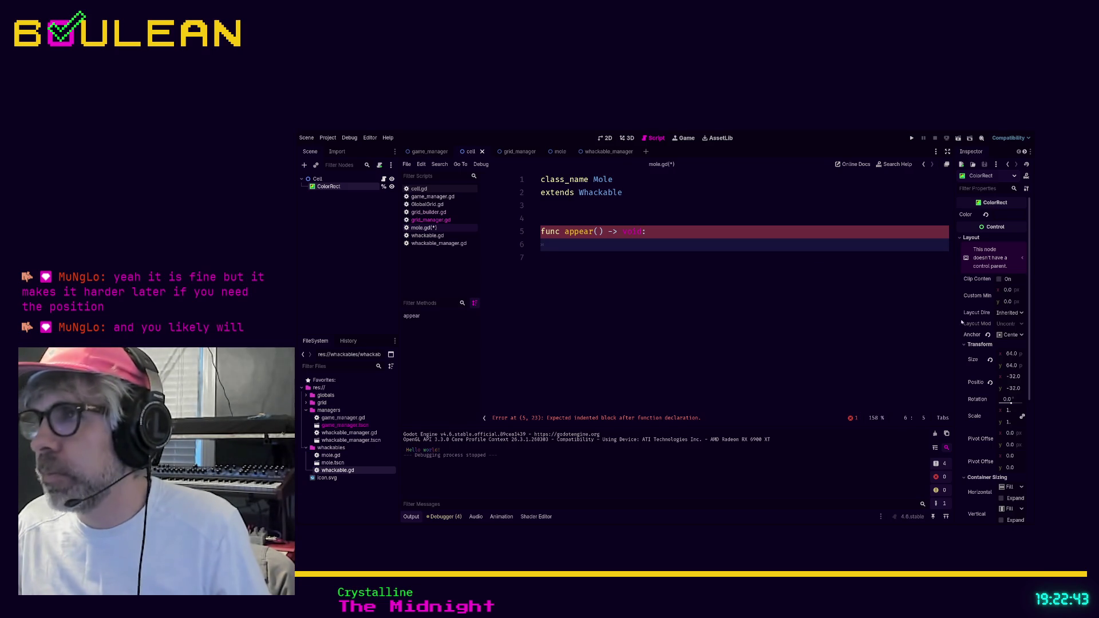
{"action": "left_click", "coordinate": [318, 178]}
{"action": "left_click", "coordinate": [329, 186]}
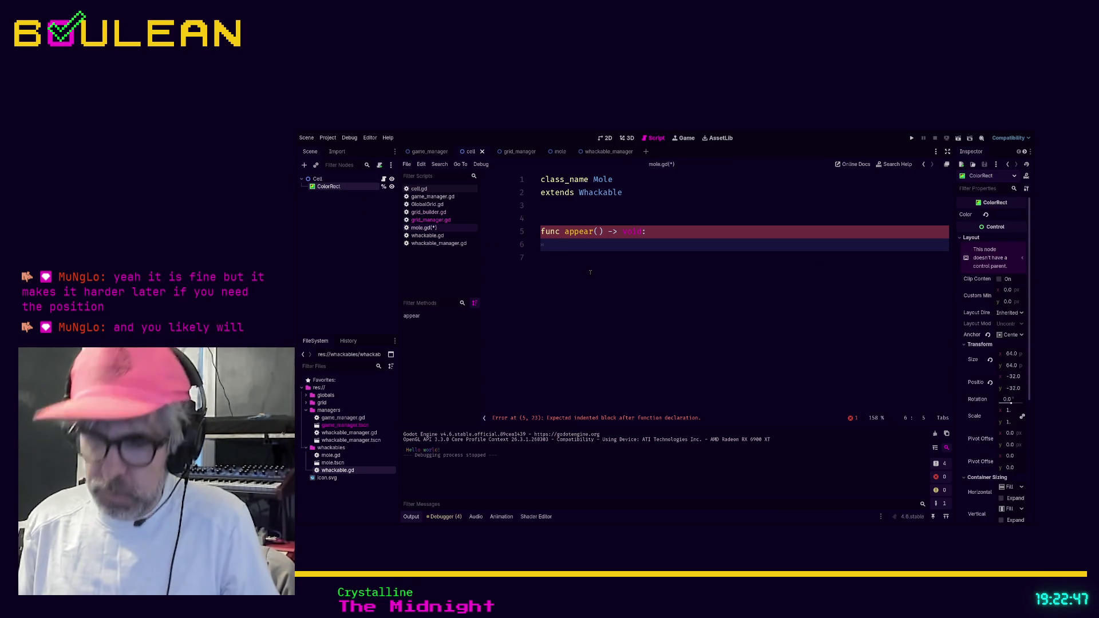
{"action": "type", "text": "pass"}
{"action": "key", "text": "Down"}
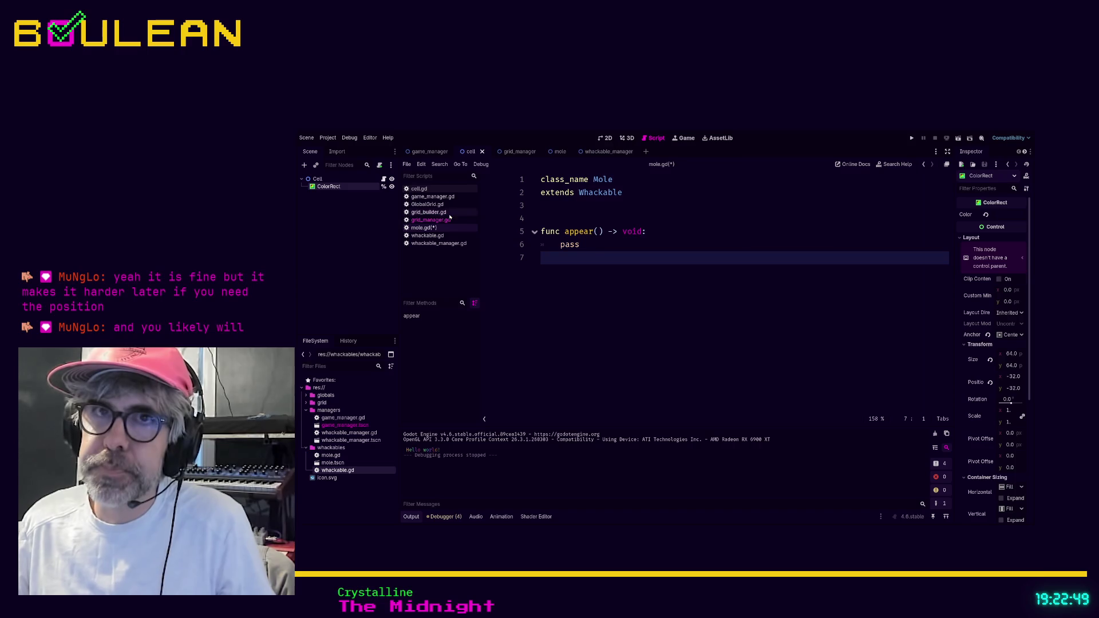
{"action": "key", "text": "ctrl+s"}
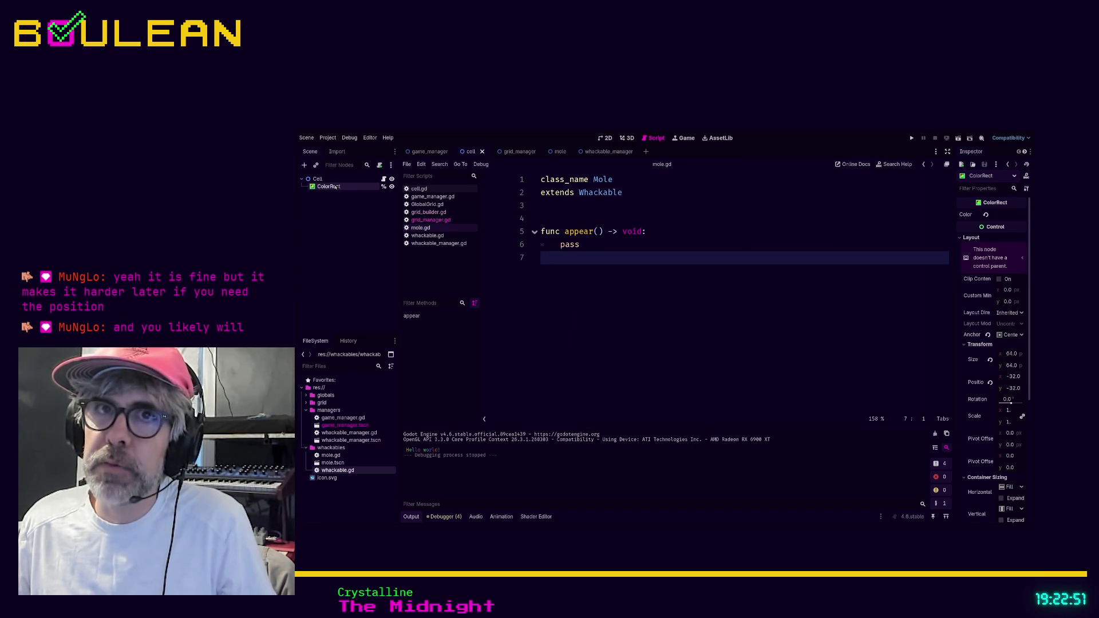
- Reselect ColorRect and widen the Inspector so its property labels show in full
{"action": "left_click", "coordinate": [317, 179]}
{"action": "left_click", "coordinate": [326, 186]}
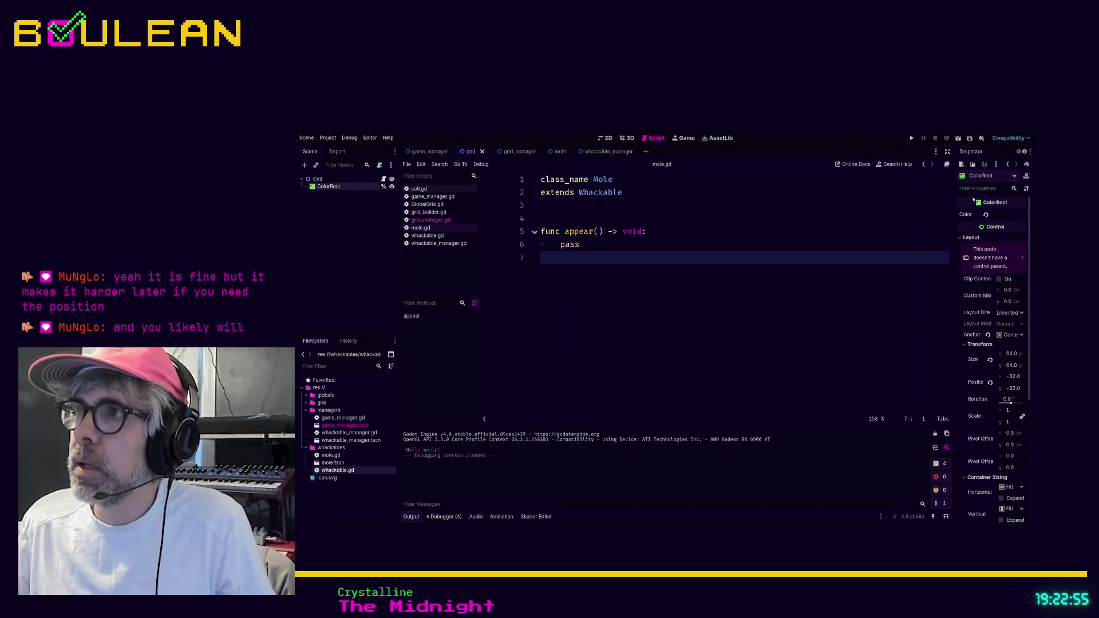
{"action": "left_click_drag", "start_coordinate": [952, 214], "coordinate": [902, 215]}
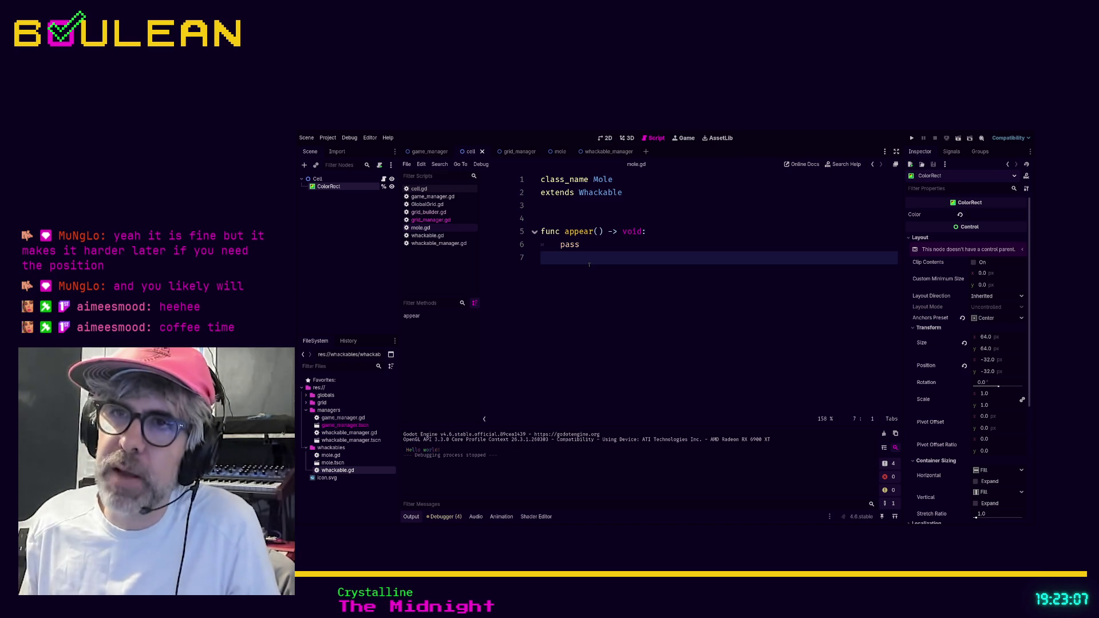
- Add a _process(delta) function above appear() containing 'if not fully_visible:'
{"action": "key", "text": "Return"}
{"action": "key", "text": "Return"}
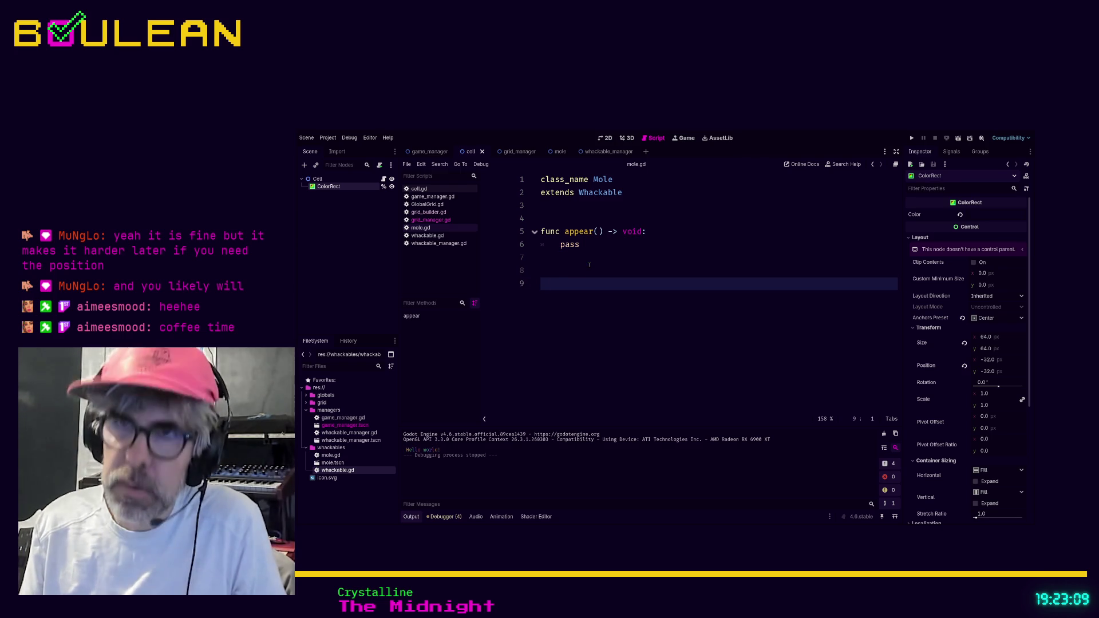
{"action": "type", "text": "func _pr"}
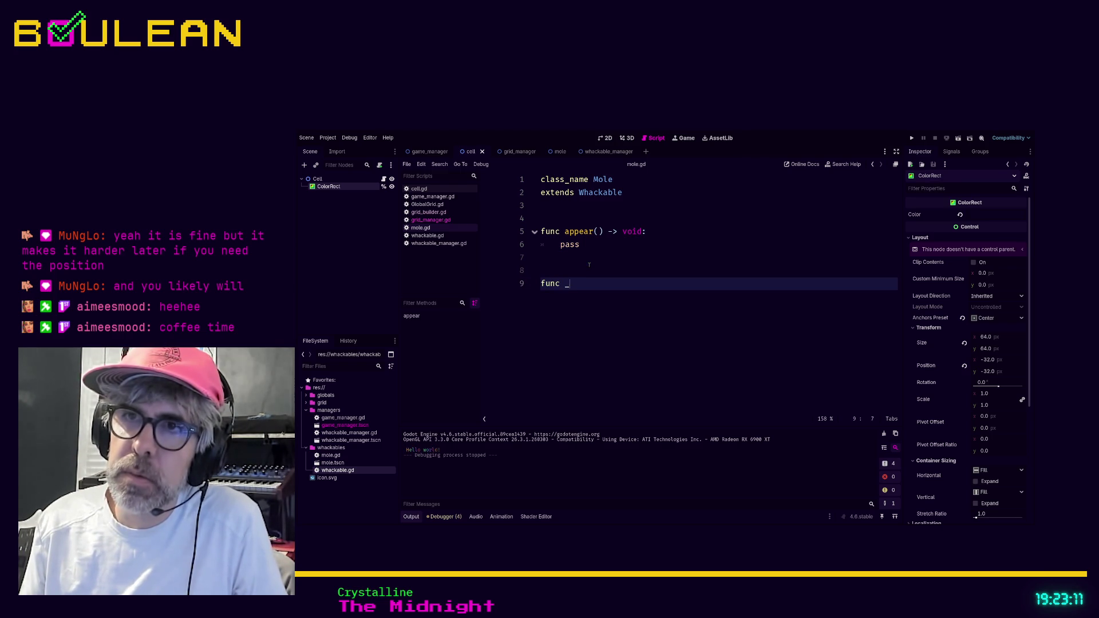
{"action": "key", "text": "Return"}
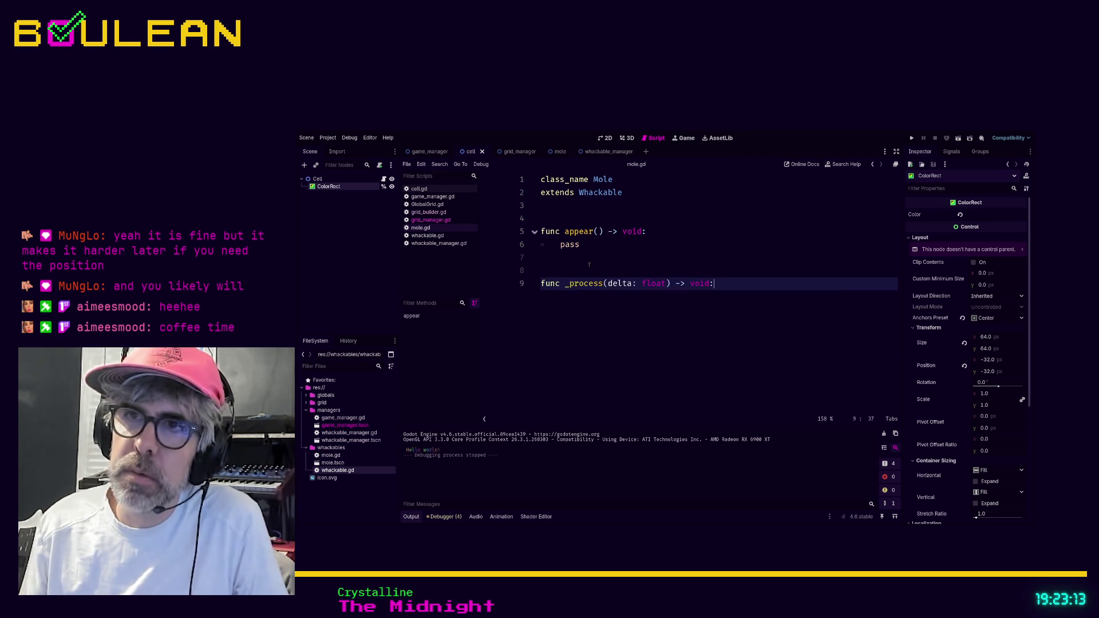
{"action": "key", "text": "shift+Home"}
{"action": "key", "text": "BackSpace"}
{"action": "key", "text": "Up"}
{"action": "key", "text": "Up"}
{"action": "key", "text": "Up"}
{"action": "key", "text": "Up"}
{"action": "key", "text": "Return"}
{"action": "key", "text": "Return"}
{"action": "key", "text": "Up"}
{"action": "key", "text": "Up"}
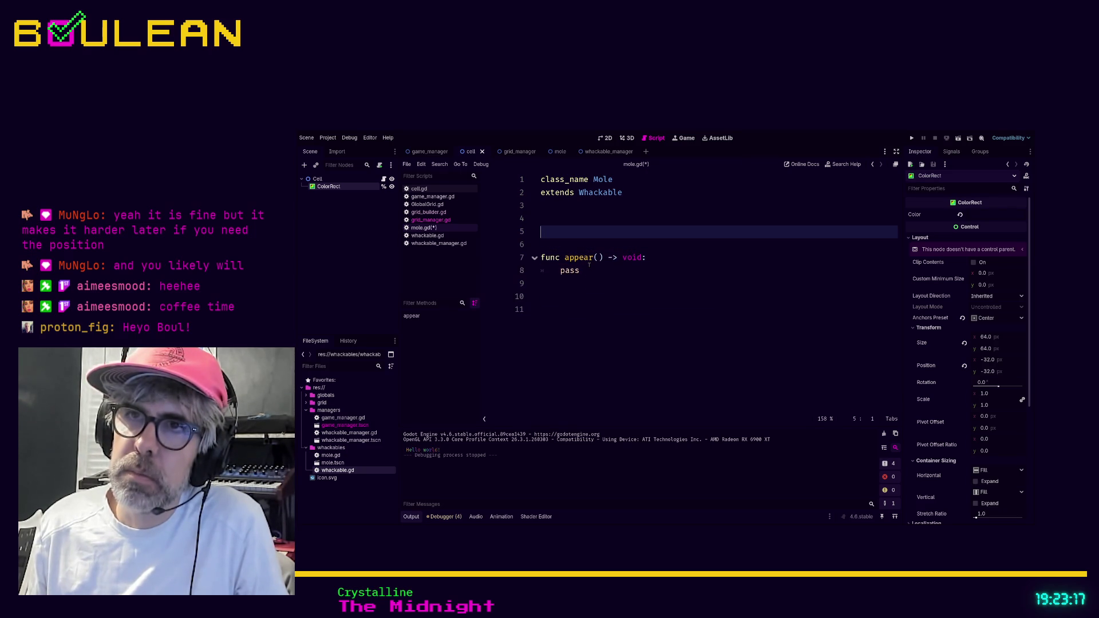
{"action": "key", "text": "Down"}
{"action": "key", "text": "Down"}
{"action": "key", "text": "Return"}
{"action": "key", "text": "Up"}
{"action": "key", "text": "Up"}
{"action": "key", "text": "Up"}
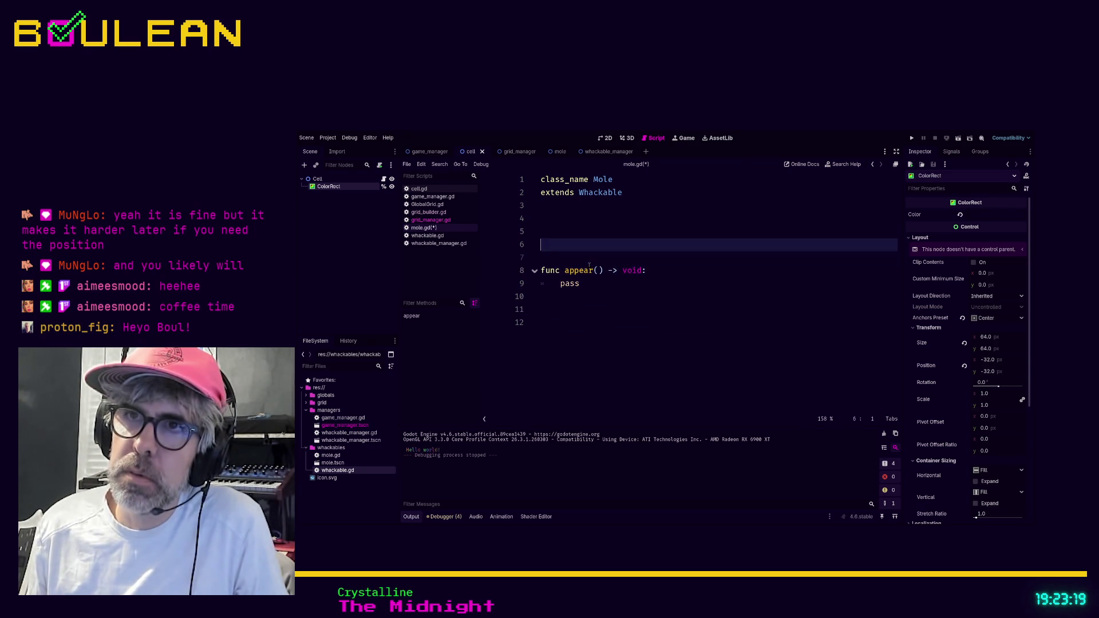
{"action": "type", "text": "func _process(delta: float) -> void:"}
{"action": "key", "text": "Return"}
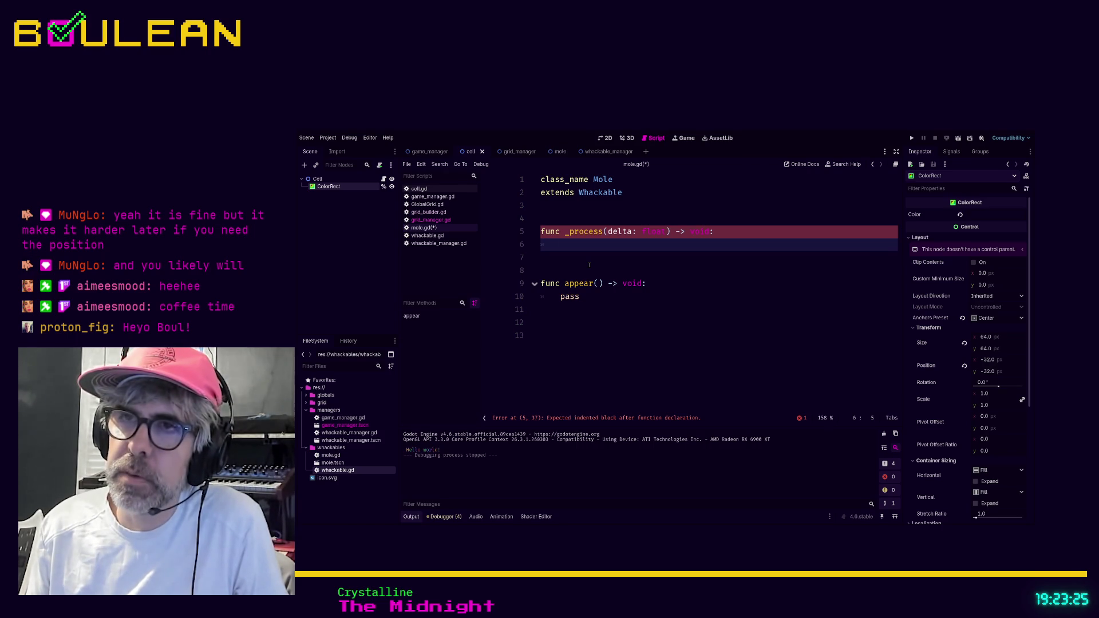
{"action": "type", "text": "if not"}
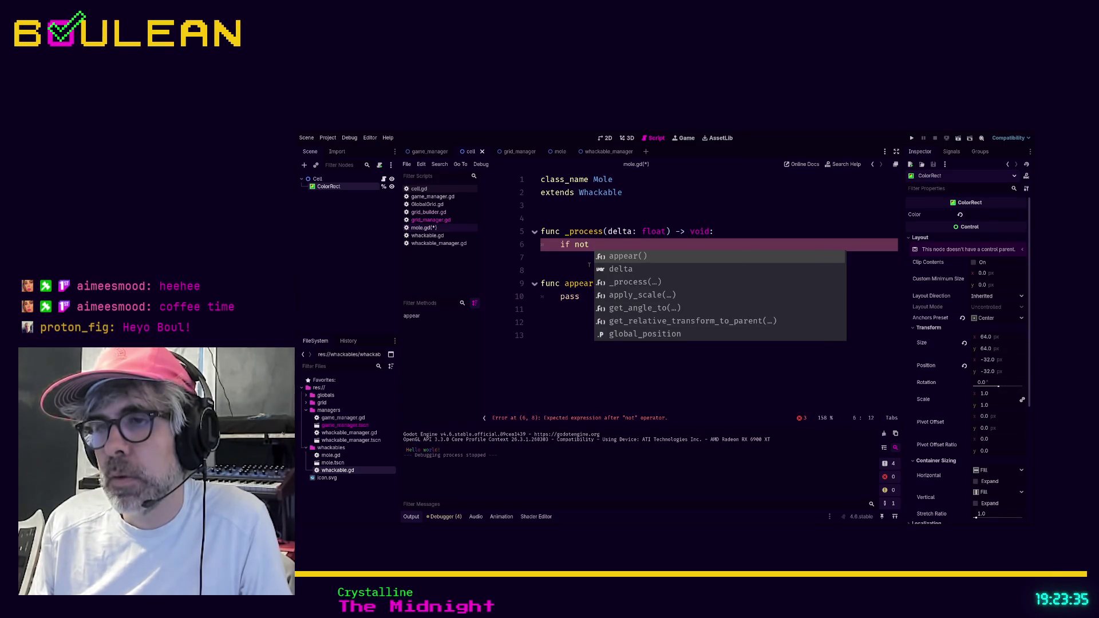
{"action": "type", "text": " fully_visible:"}
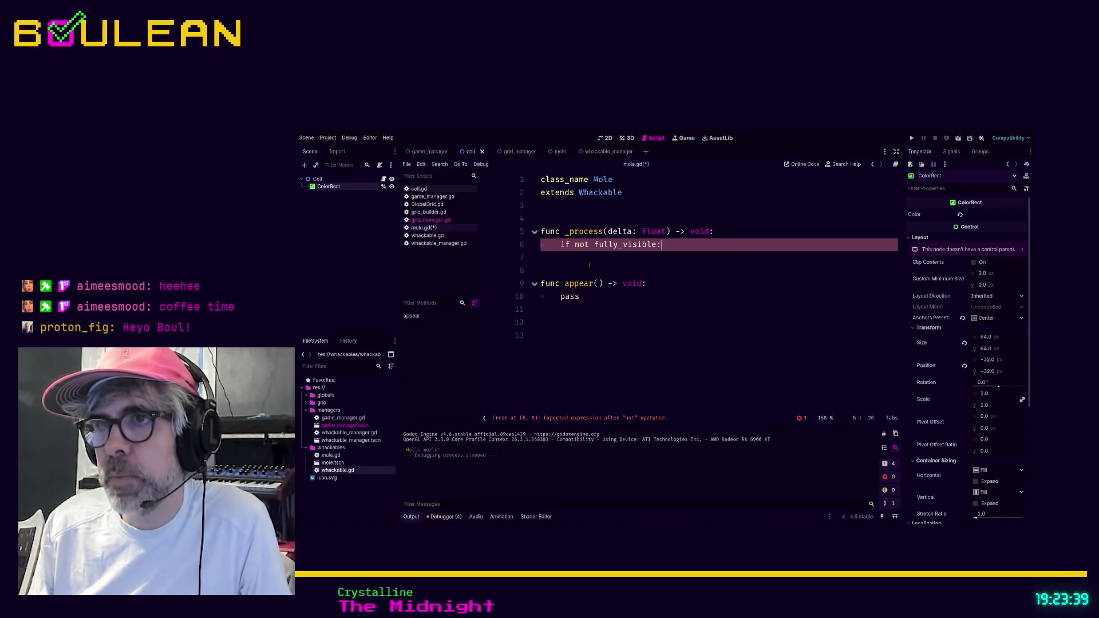
- Declare 'var fully_visible: bool = false', indent the if body, and remove ColorRect's unique name
{"action": "key", "text": "Up"}
{"action": "key", "text": "Up"}
{"action": "key", "text": "Up"}
{"action": "key", "text": "Return"}
{"action": "type", "text": "var fully_visible: b"}
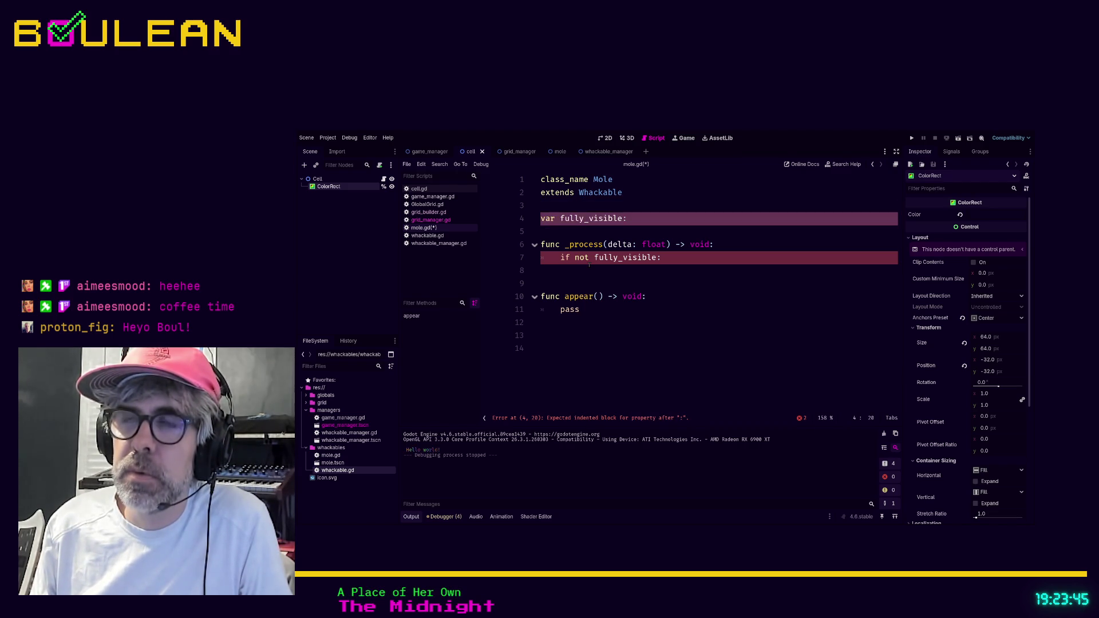
{"action": "type", "text": "ool"}
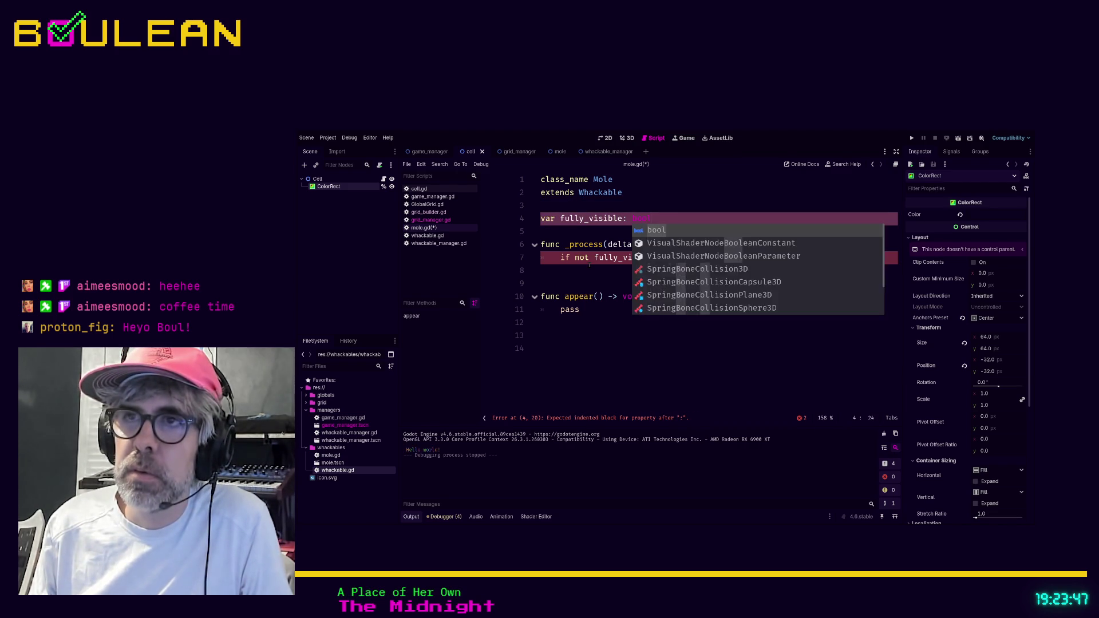
{"action": "type", "text": " = false"}
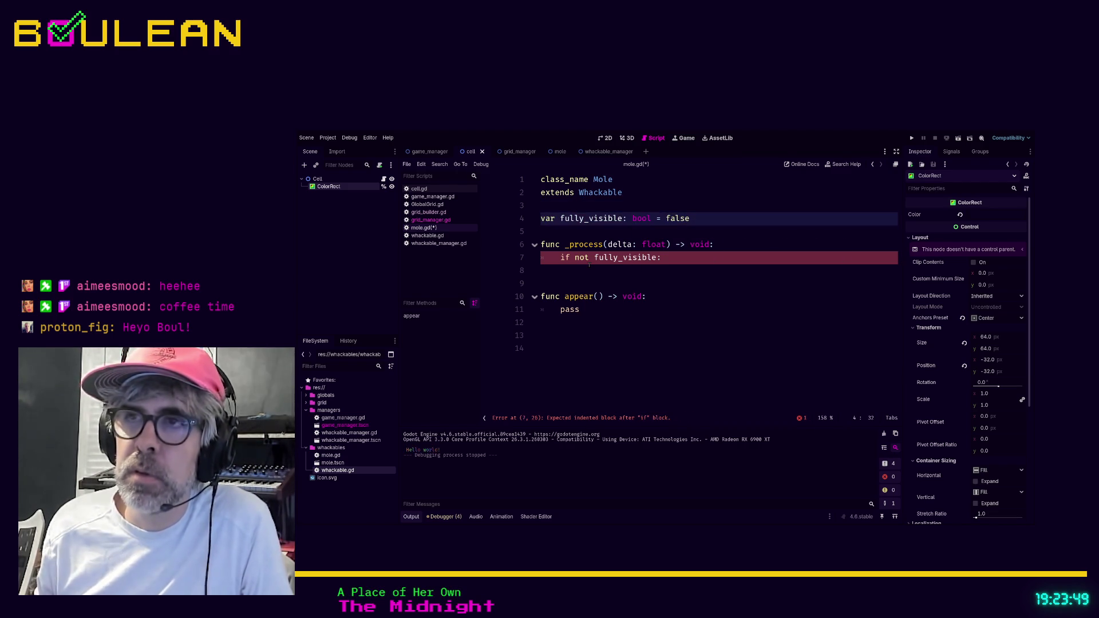
{"action": "left_click", "coordinate": [626, 272]}
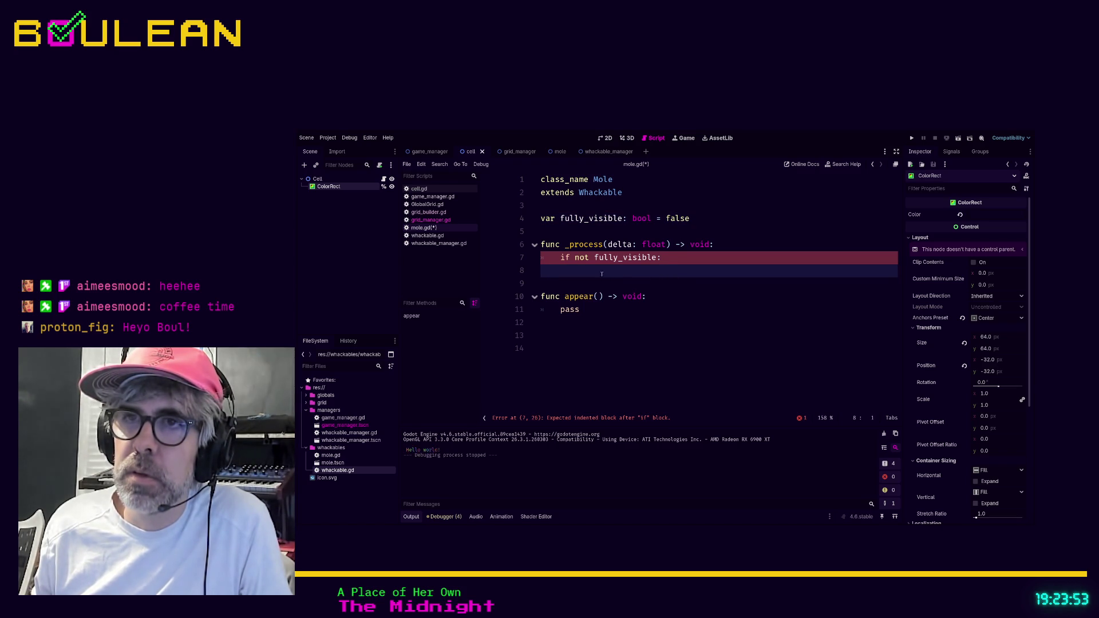
{"action": "key", "text": "Tab"}
{"action": "key", "text": "Tab"}
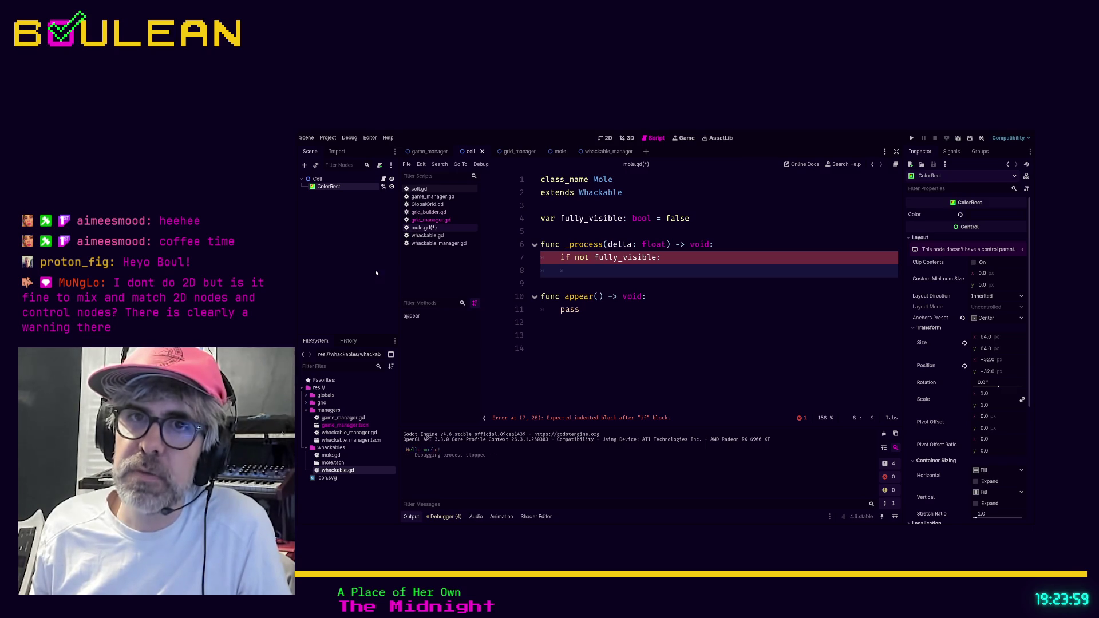
{"action": "left_click", "coordinate": [384, 187]}
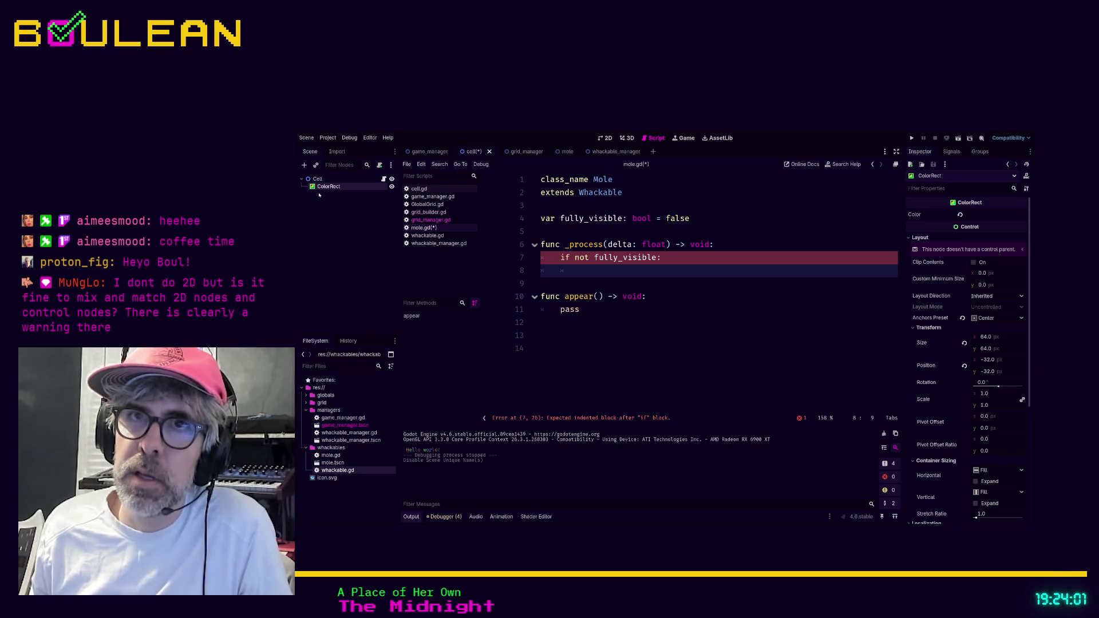
{"action": "mouse_move", "coordinate": [324, 187]}
{"action": "left_mouse_down"}
{"action": "mouse_move", "coordinate": [515, 226]}
{"action": "mouse_move", "coordinate": [548, 209]}
{"action": "mouse_move", "coordinate": [547, 233]}
{"action": "left_mouse_up"}
- Write 'color_rect.color.a += 0.1 * delta' inside the 'if not fully_visible' block
{"action": "left_click", "coordinate": [774, 220]}
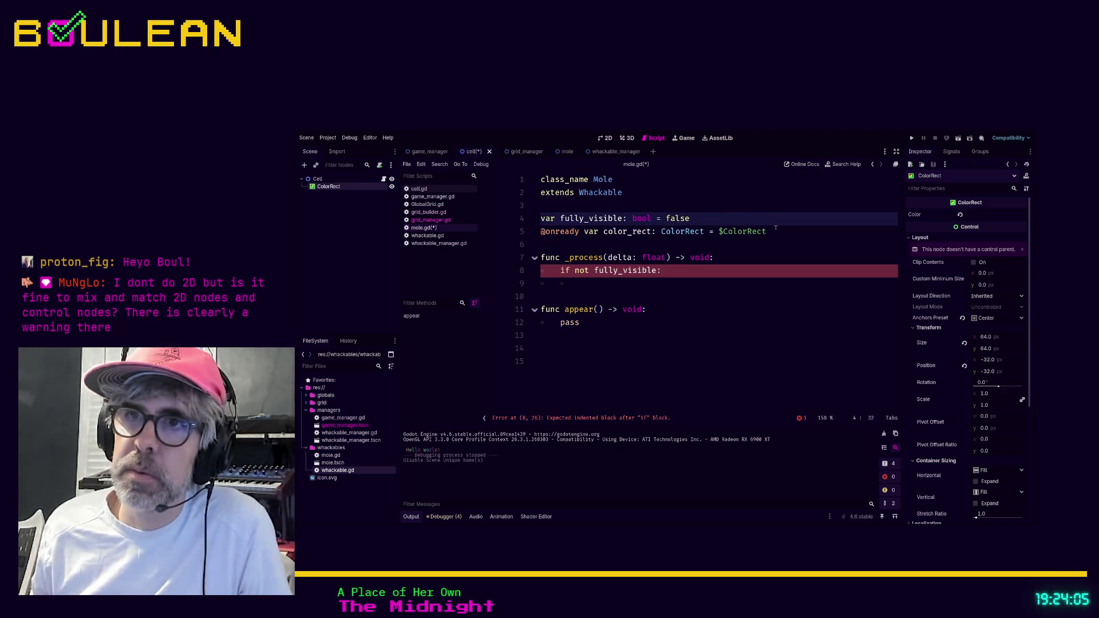
{"action": "key", "text": "Return"}
{"action": "left_click", "coordinate": [630, 298]}
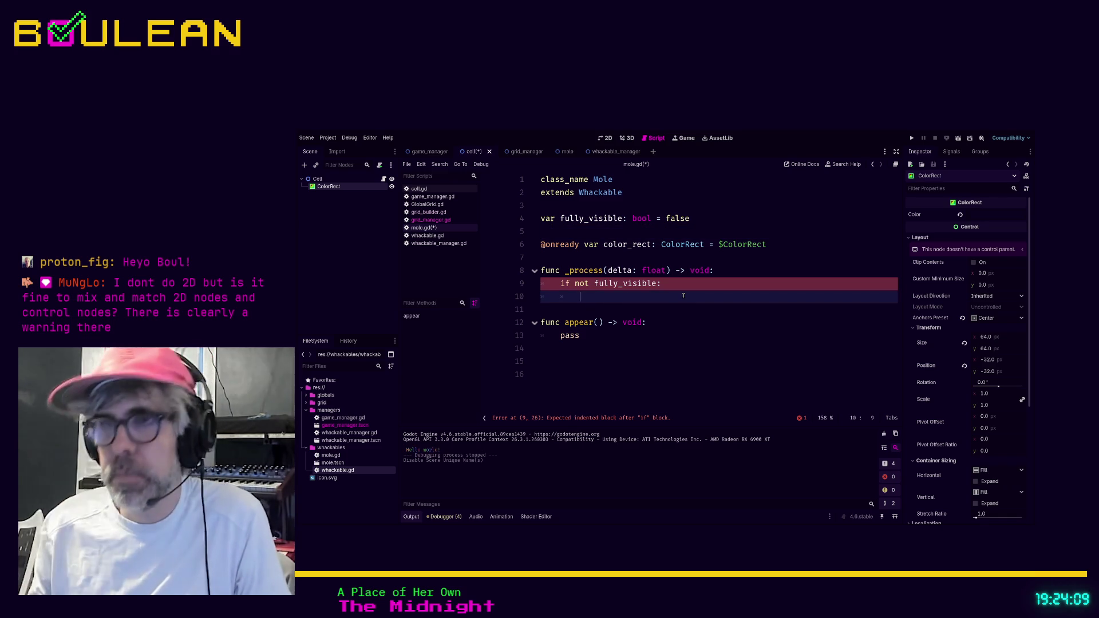
{"action": "type", "text": "color"}
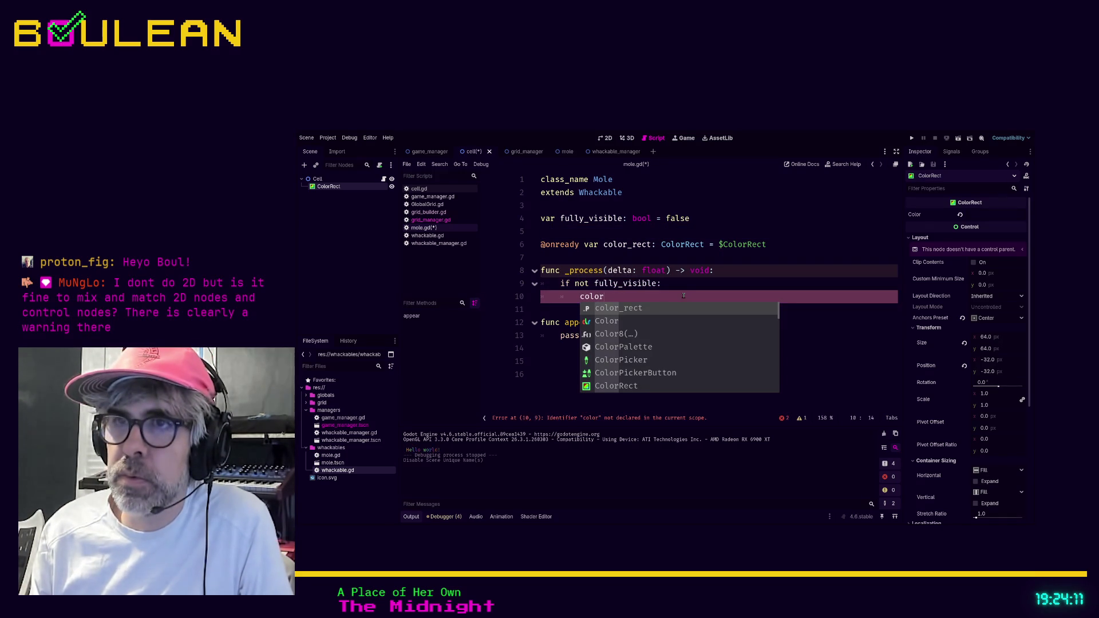
{"action": "key", "text": "Return"}
{"action": "type", "text": ".tra"}
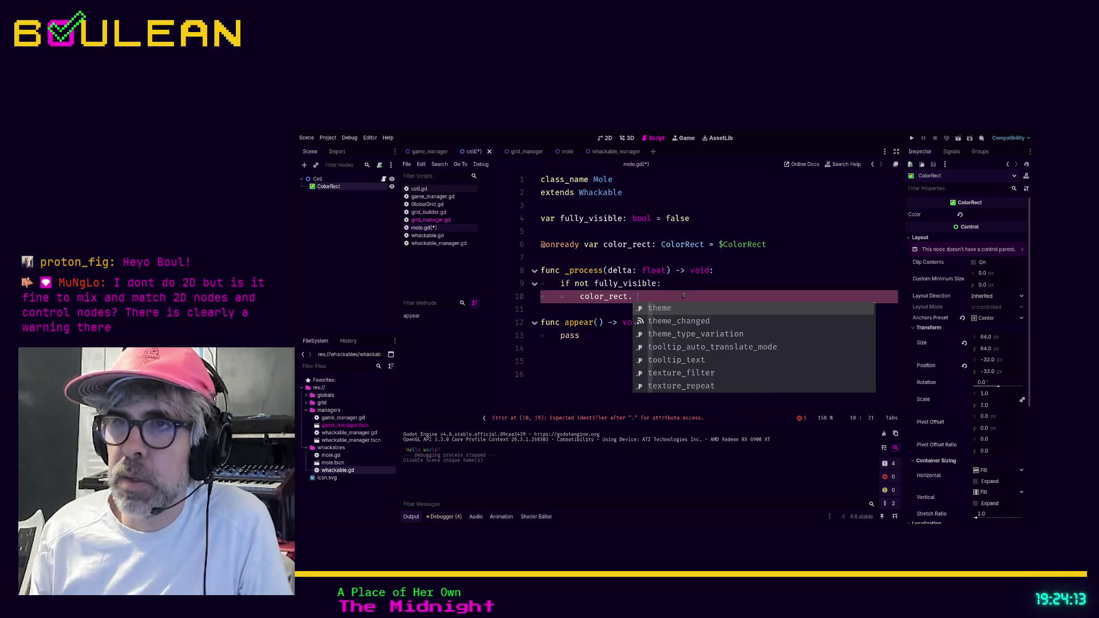
{"action": "key", "text": "BackSpace"}
{"action": "key", "text": "BackSpace"}
{"action": "key", "text": "BackSpace"}
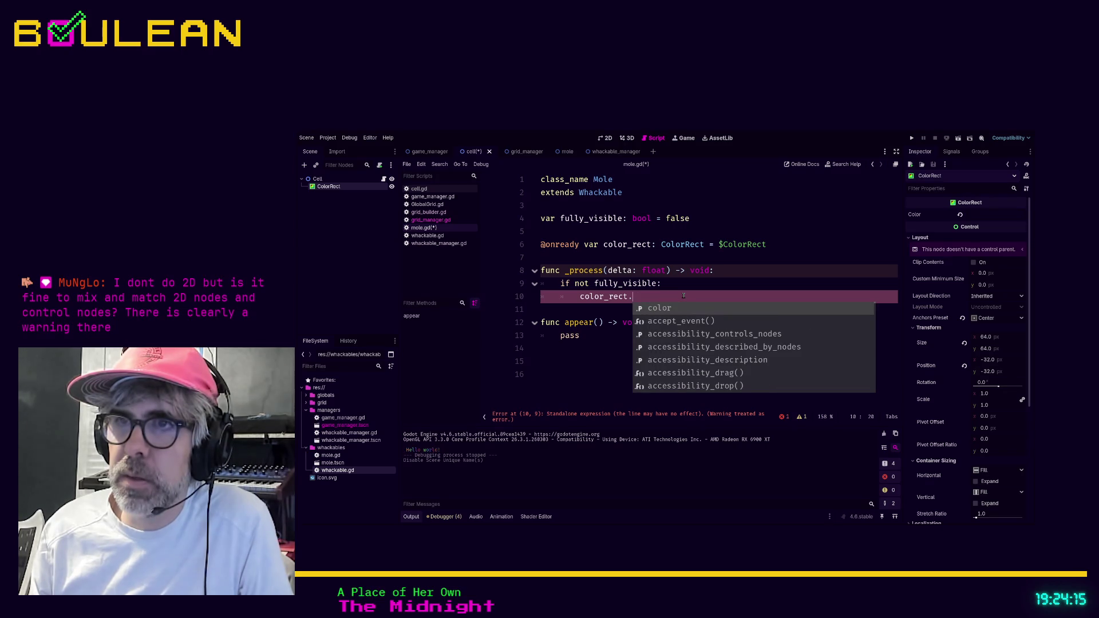
{"action": "key", "text": "Return"}
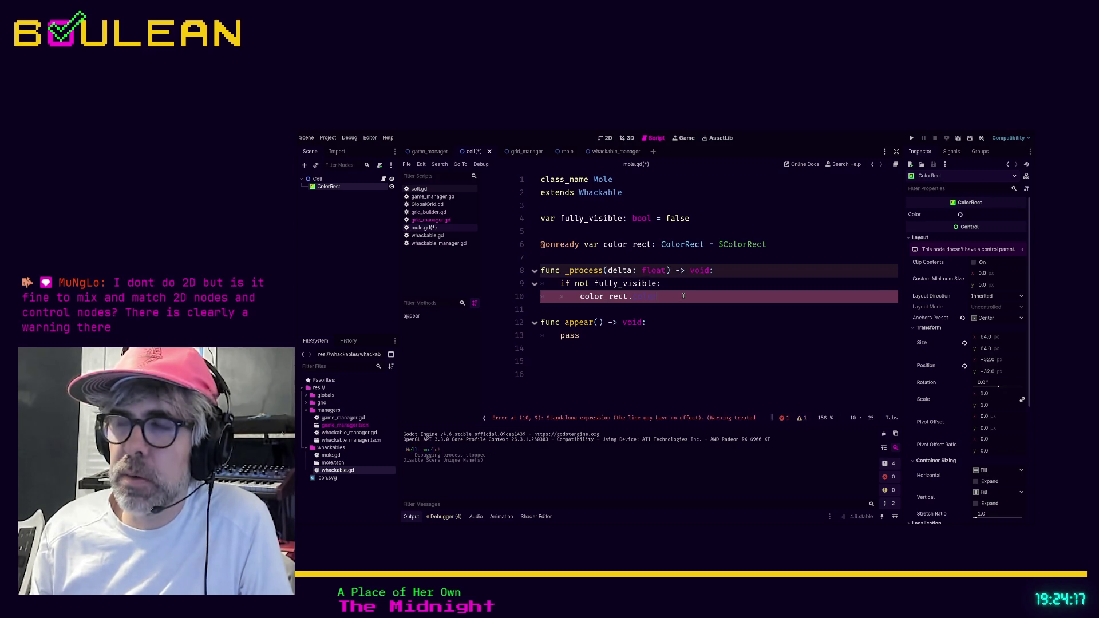
{"action": "type", "text": "."}
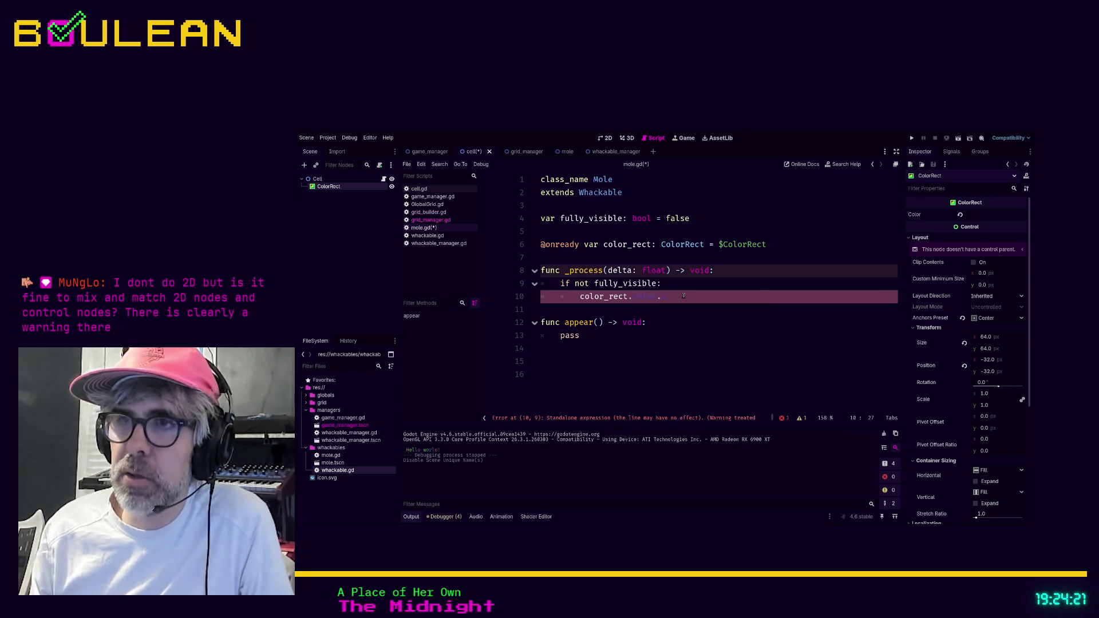
{"action": "type", "text": " a("}
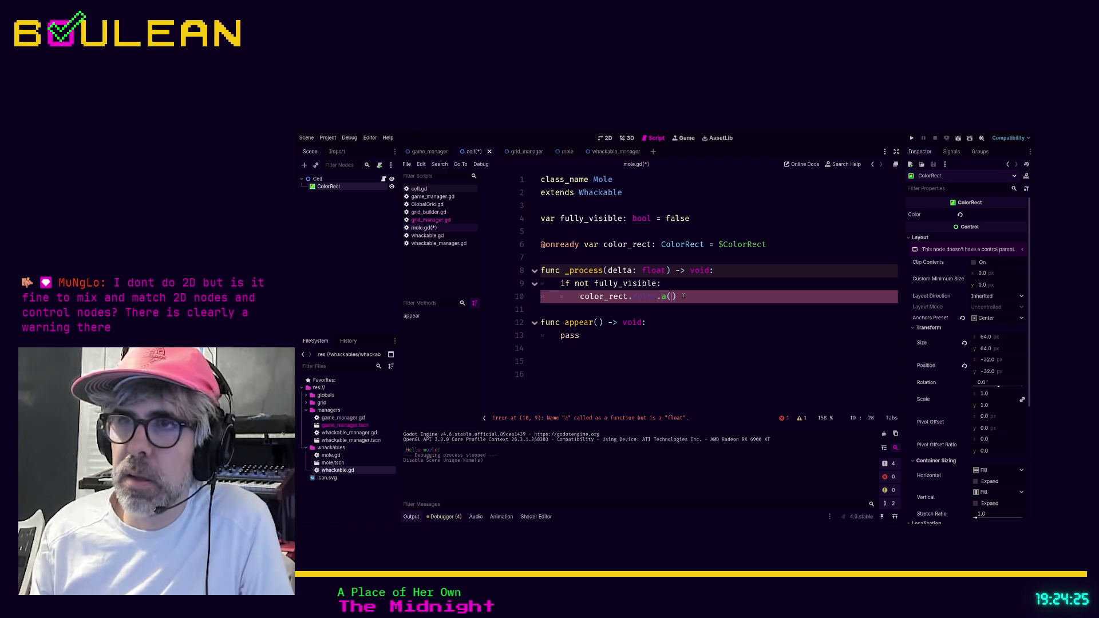
{"action": "key", "text": "BackSpace"}
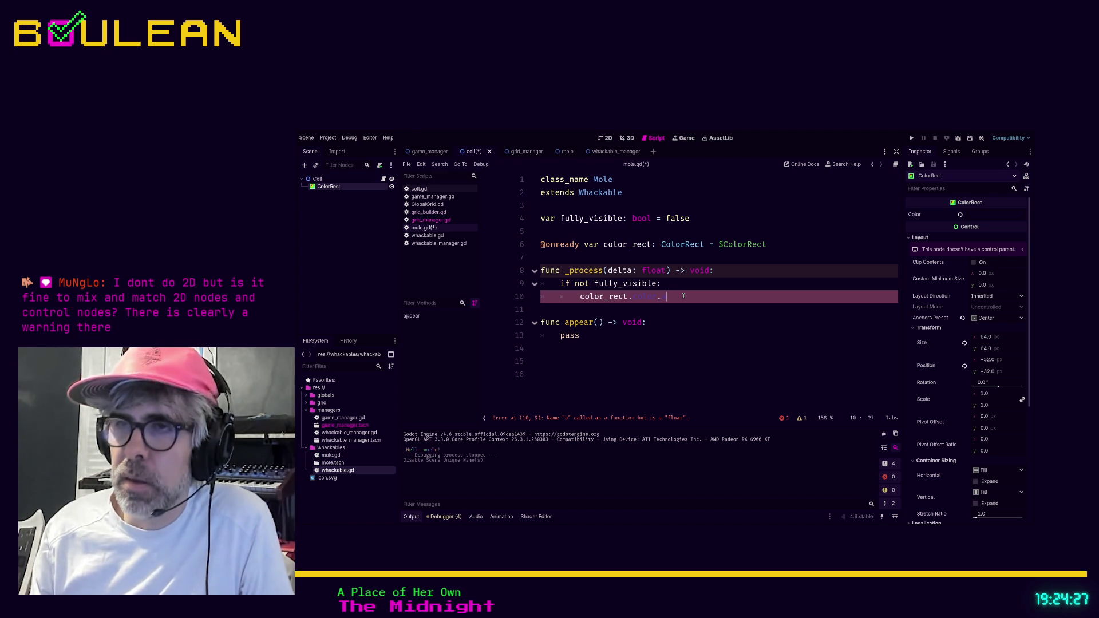
{"action": "type", "text": "+="}
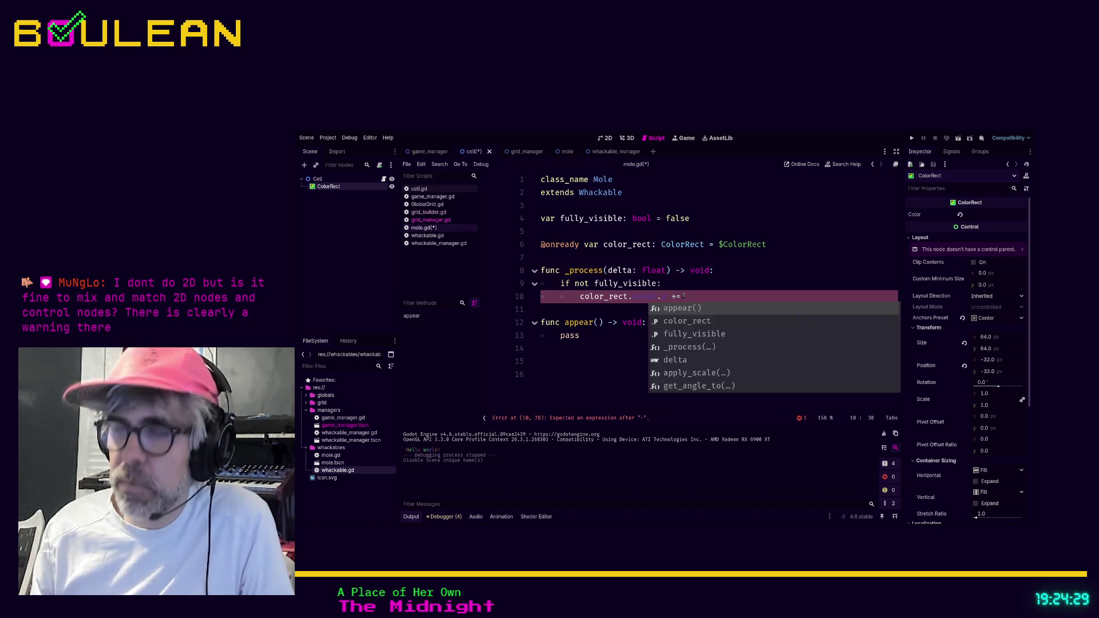
{"action": "type", "text": " 0"}
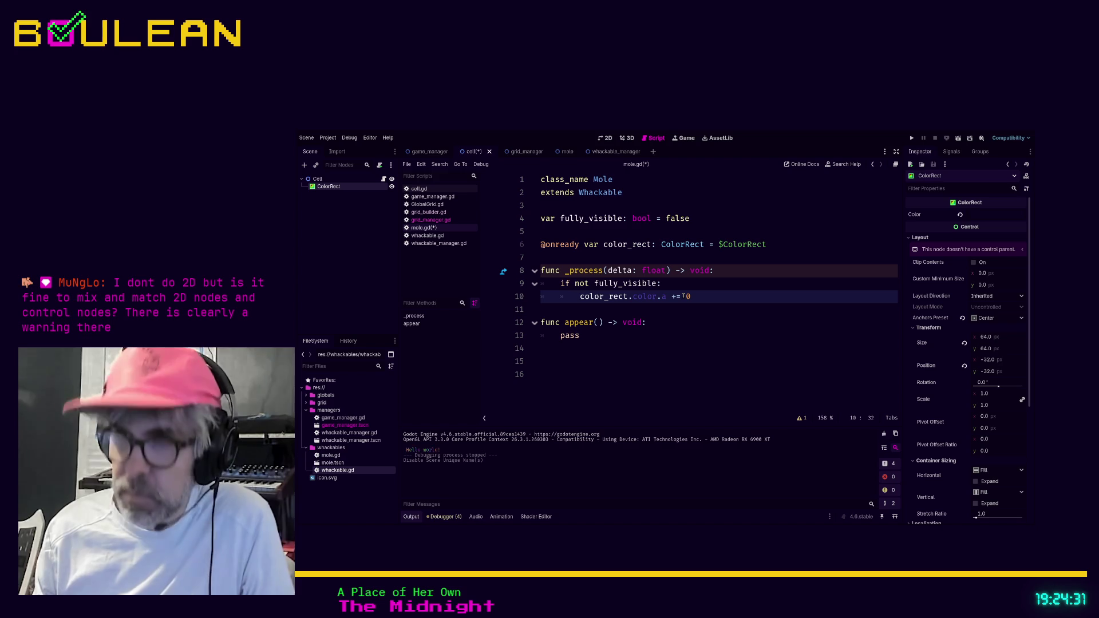
{"action": "type", "text": ".1 "}
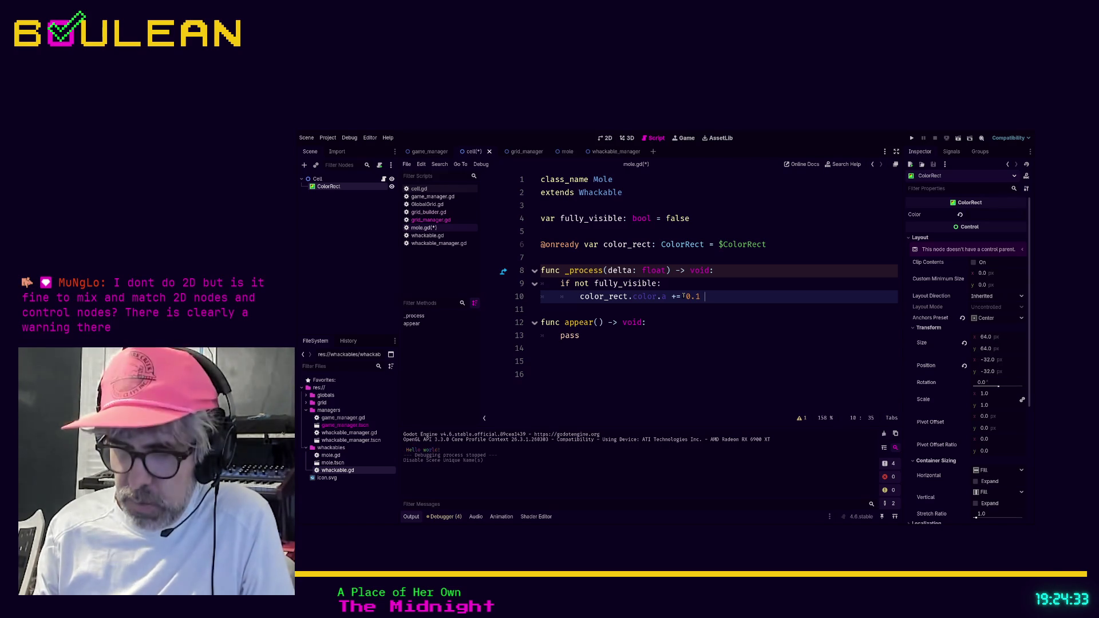
{"action": "type", "text": "* delta"}
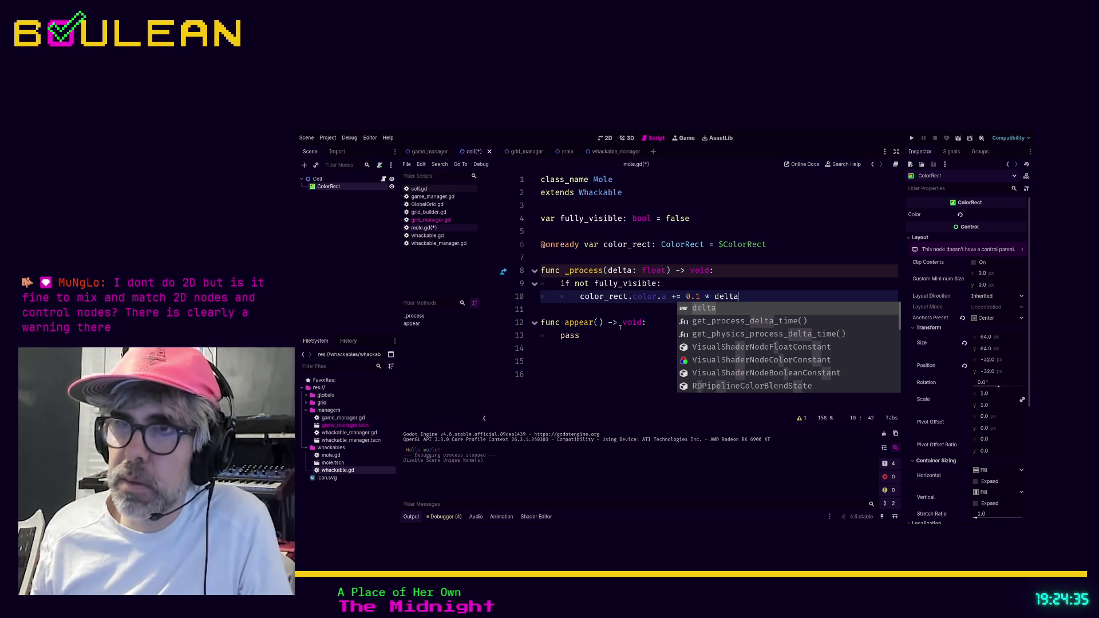
{"action": "left_click", "coordinate": [611, 340]}
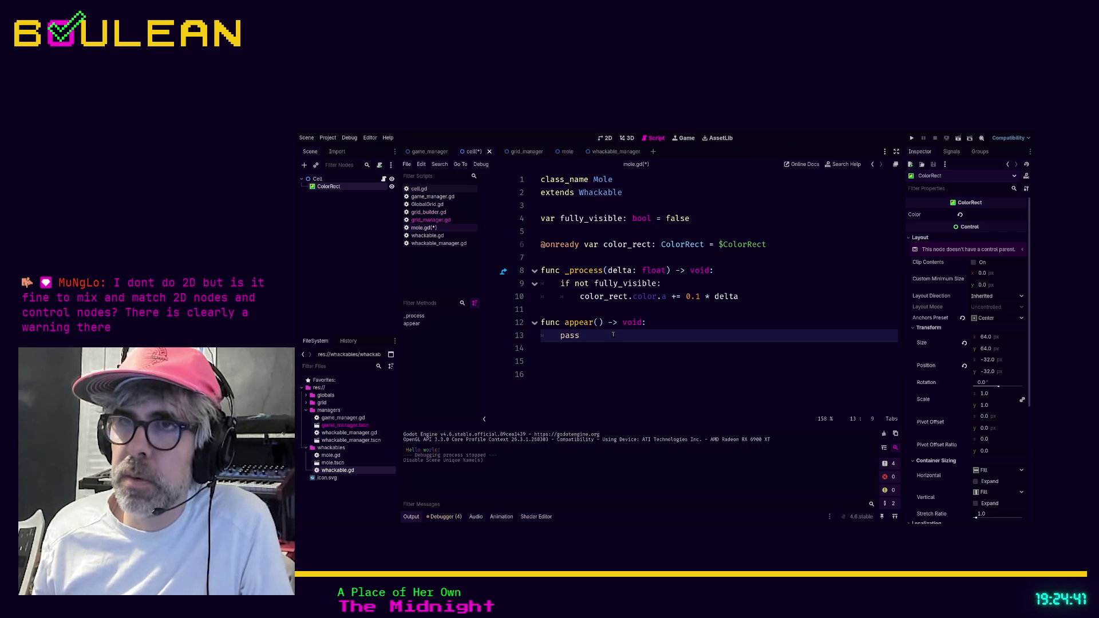
- Select the Cell root node and save mole.gd and the cell scene with Ctrl+S
{"action": "left_click", "coordinate": [318, 179]}
{"action": "left_click", "coordinate": [336, 187]}
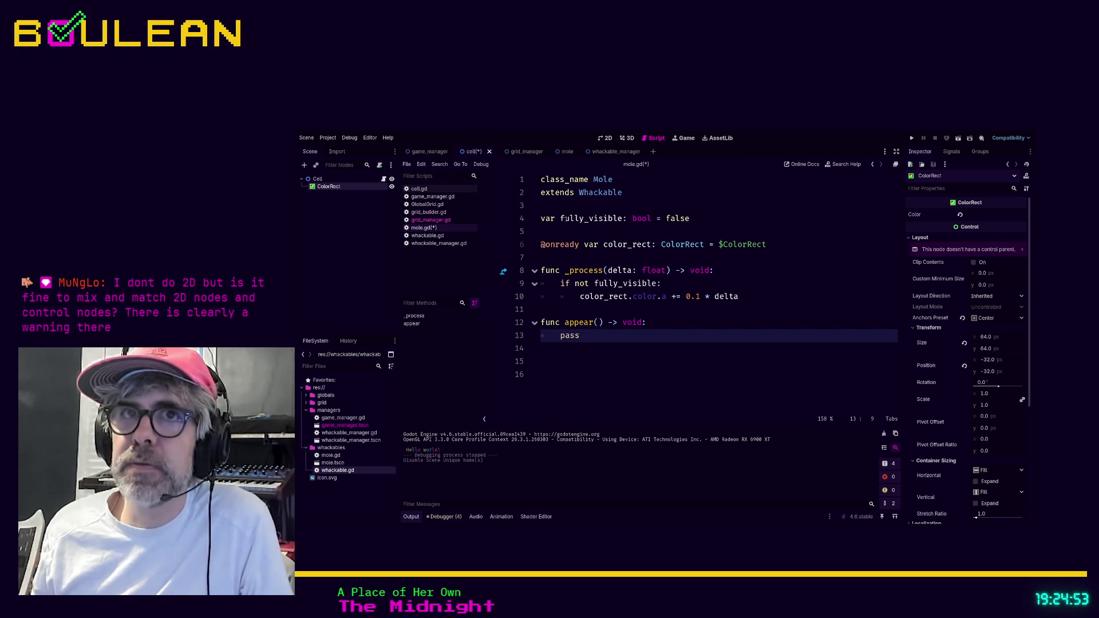
{"action": "left_click", "coordinate": [318, 178]}
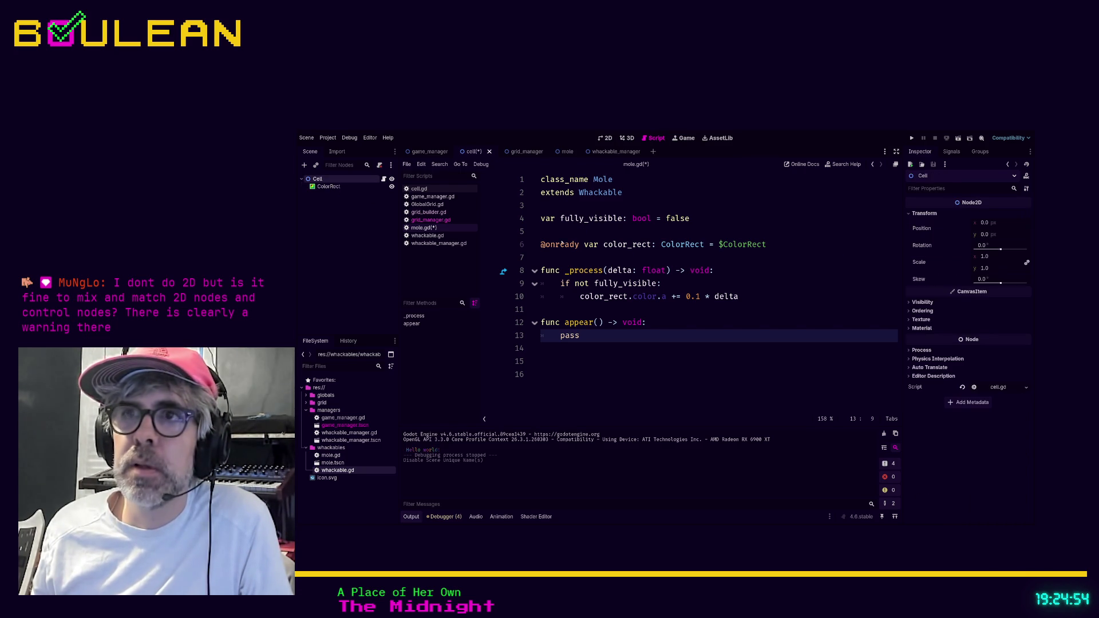
{"action": "left_click", "coordinate": [680, 257]}
{"action": "key", "text": "ctrl+s"}
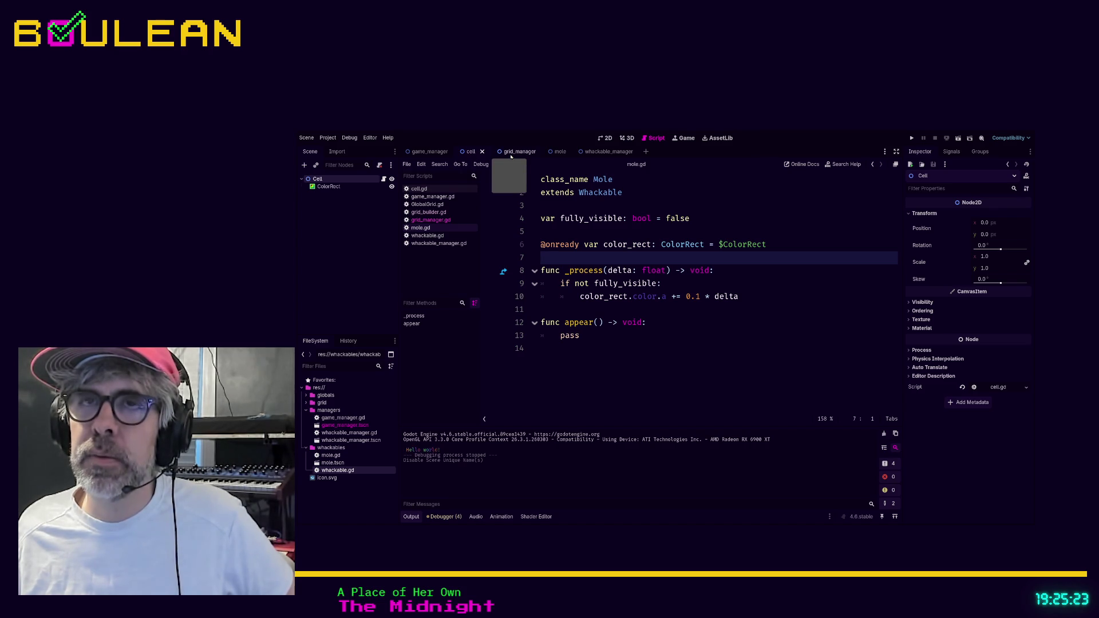
- In the mole scene's script, add an alpha >= 255.0 check that sets fully_visible beneath it
{"action": "left_click", "coordinate": [550, 152]}
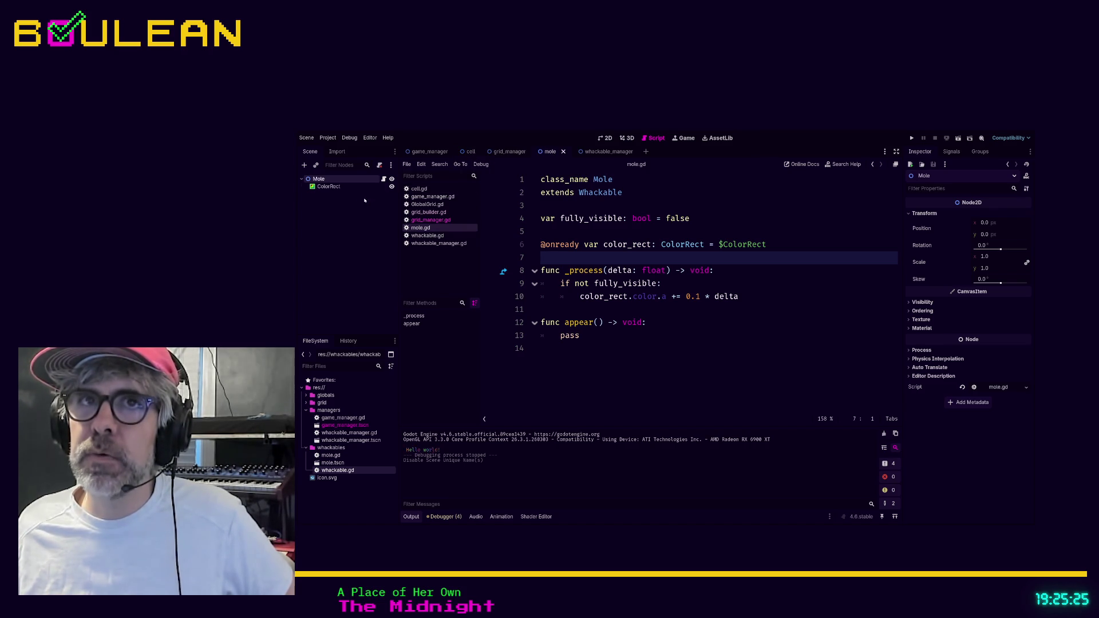
{"action": "left_click", "coordinate": [340, 187]}
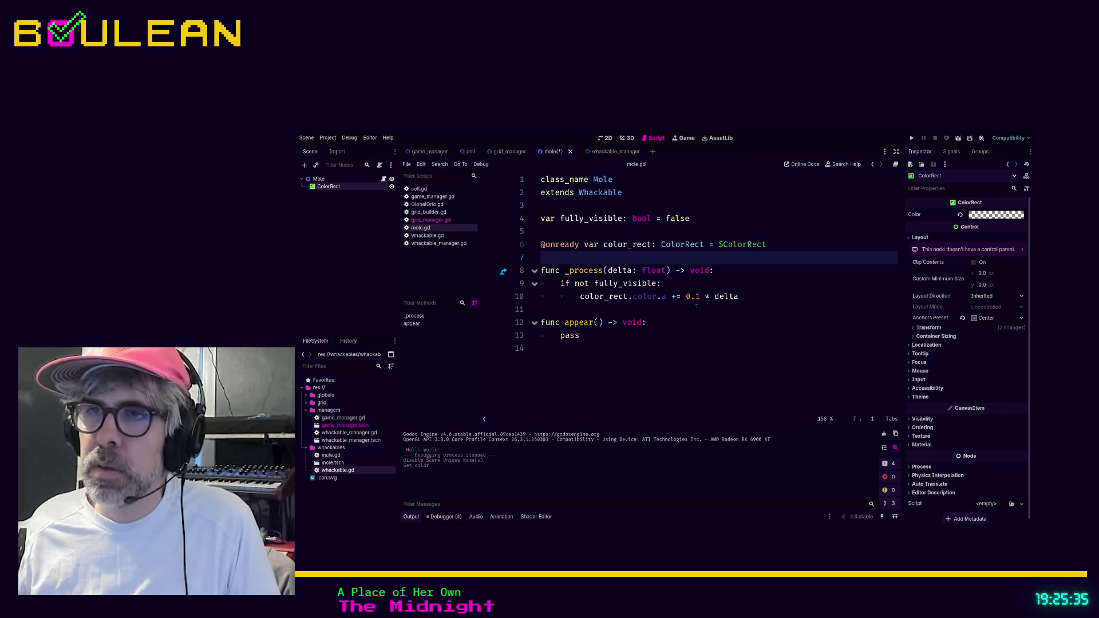
{"action": "left_click", "coordinate": [696, 306]}
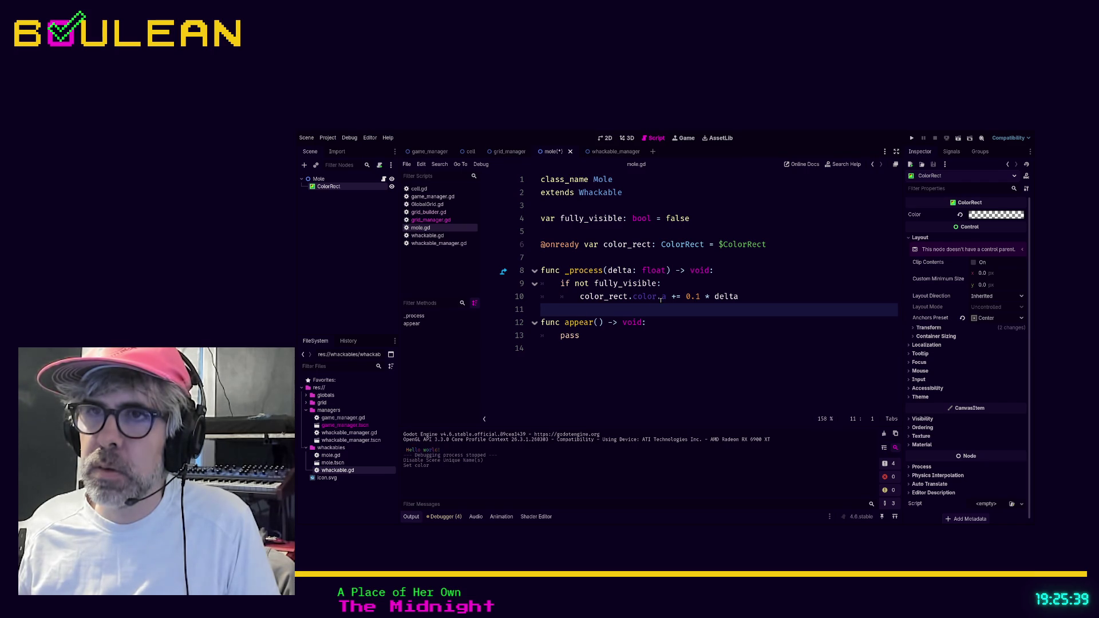
{"action": "key", "text": "Tab"}
{"action": "key", "text": "Tab"}
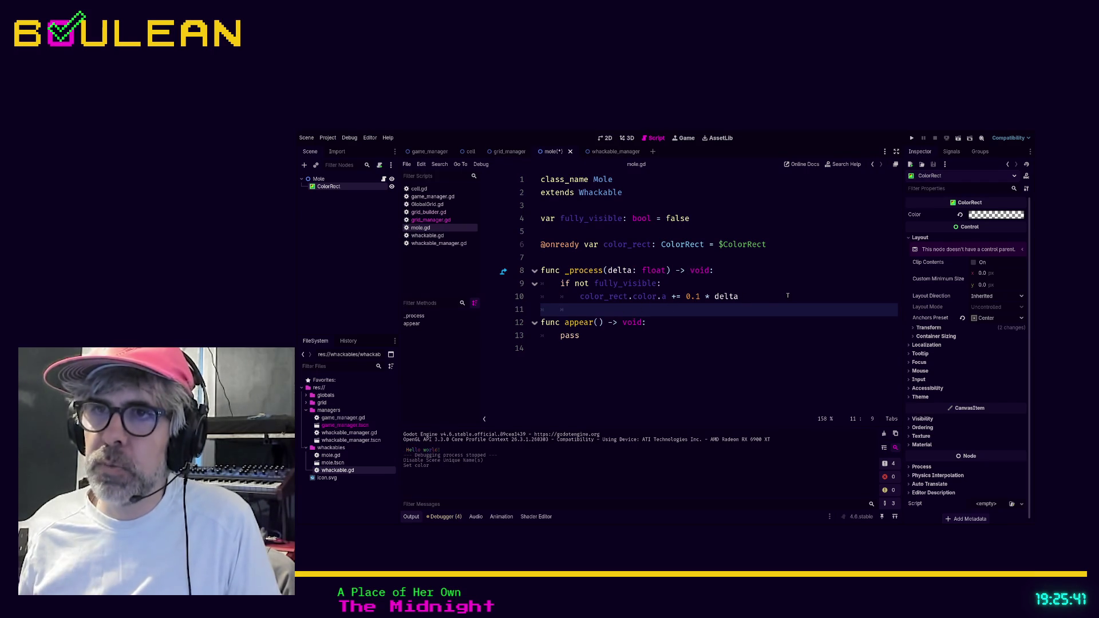
{"action": "type", "text": "if "}
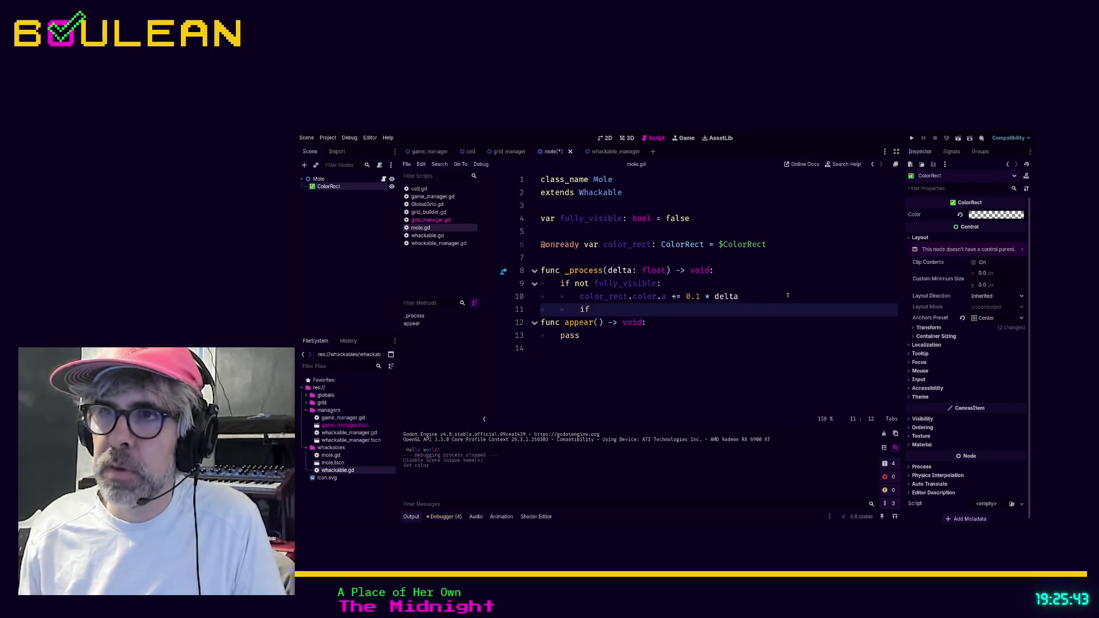
{"action": "type", "text": "color_re"}
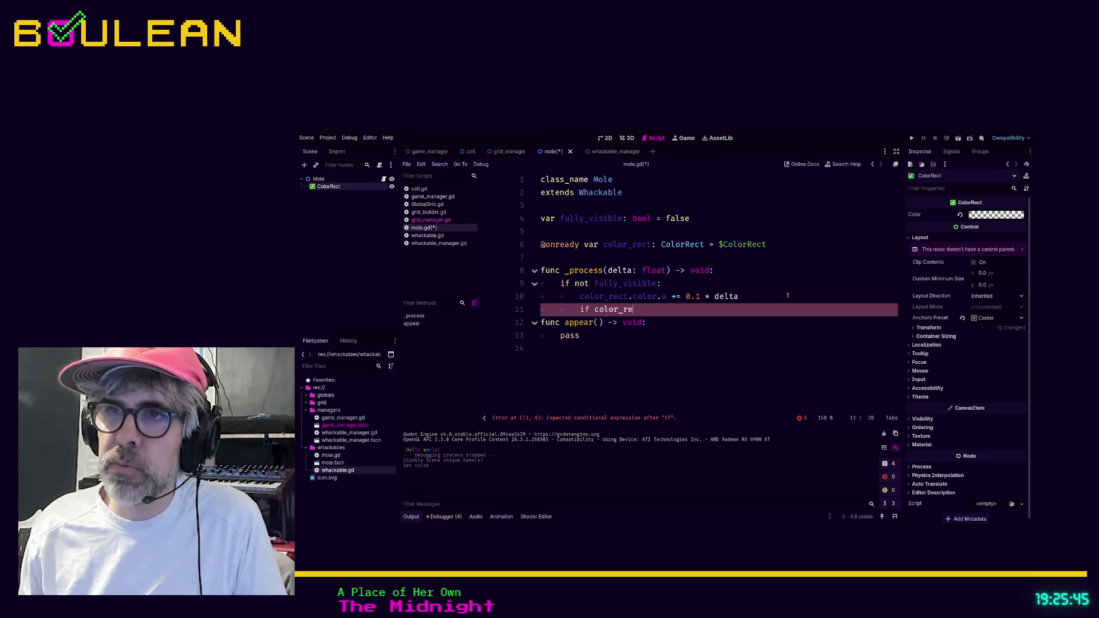
{"action": "type", "text": "r. "}
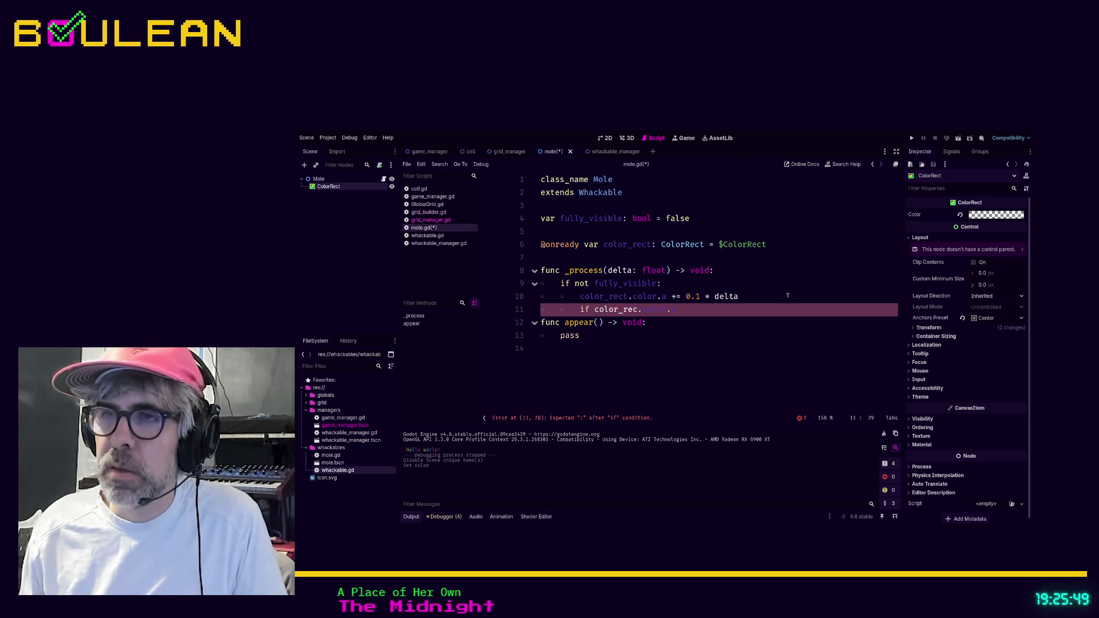
{"action": "type", "text": " >= 255"}
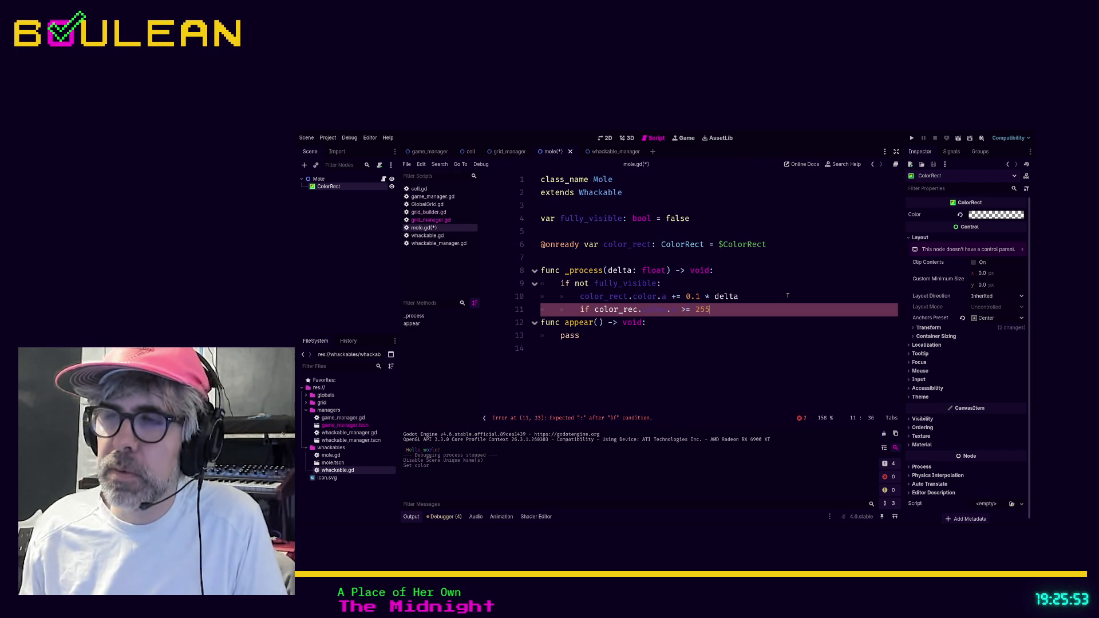
{"action": "type", "text": ".0"}
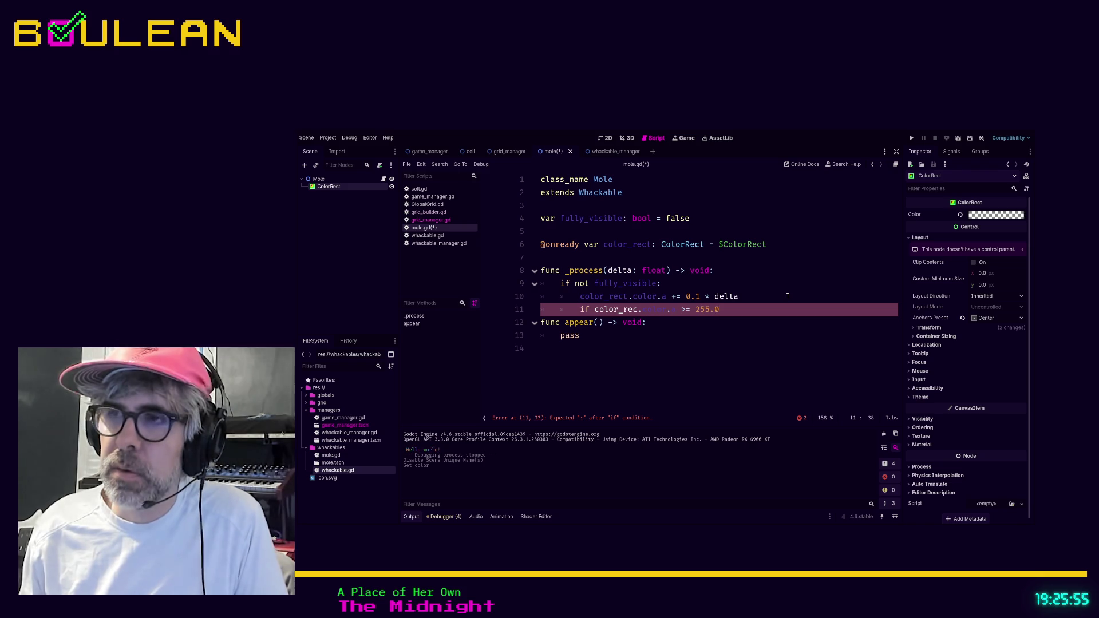
{"action": "key", "text": "Down"}
{"action": "key", "text": "Up"}
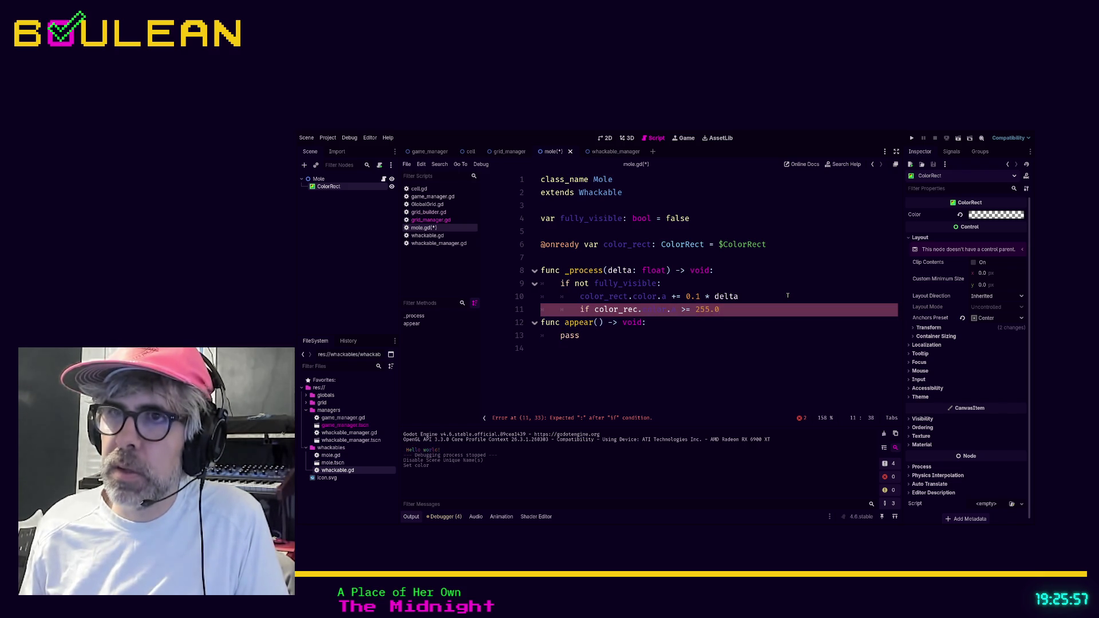
{"action": "key", "text": "Return"}
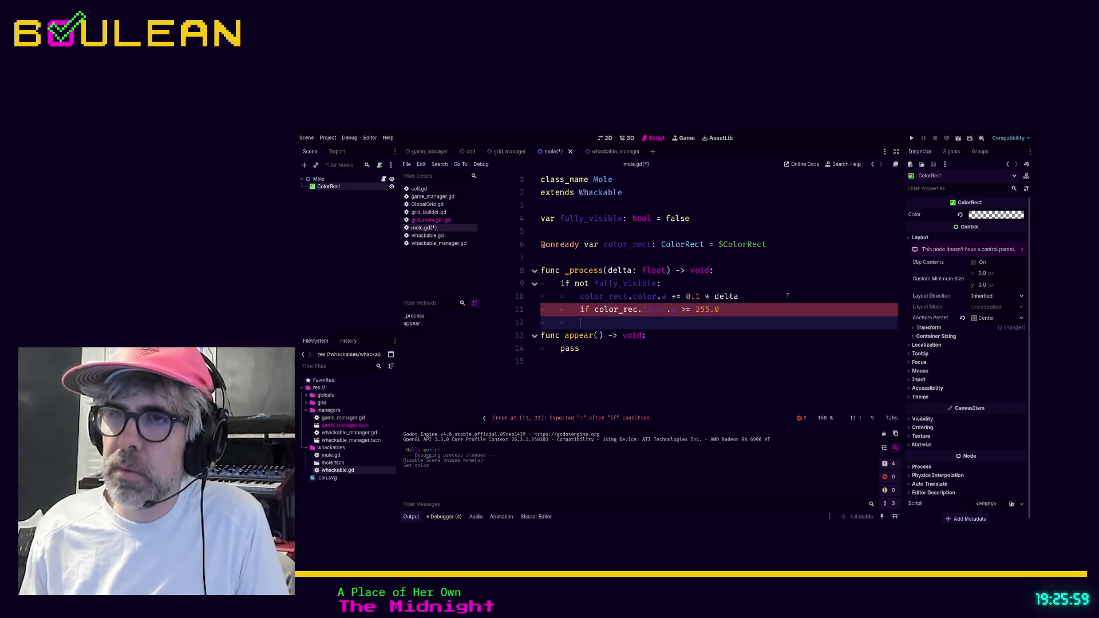
{"action": "key", "text": "Tab"}
{"action": "type", "text": "fully_"}
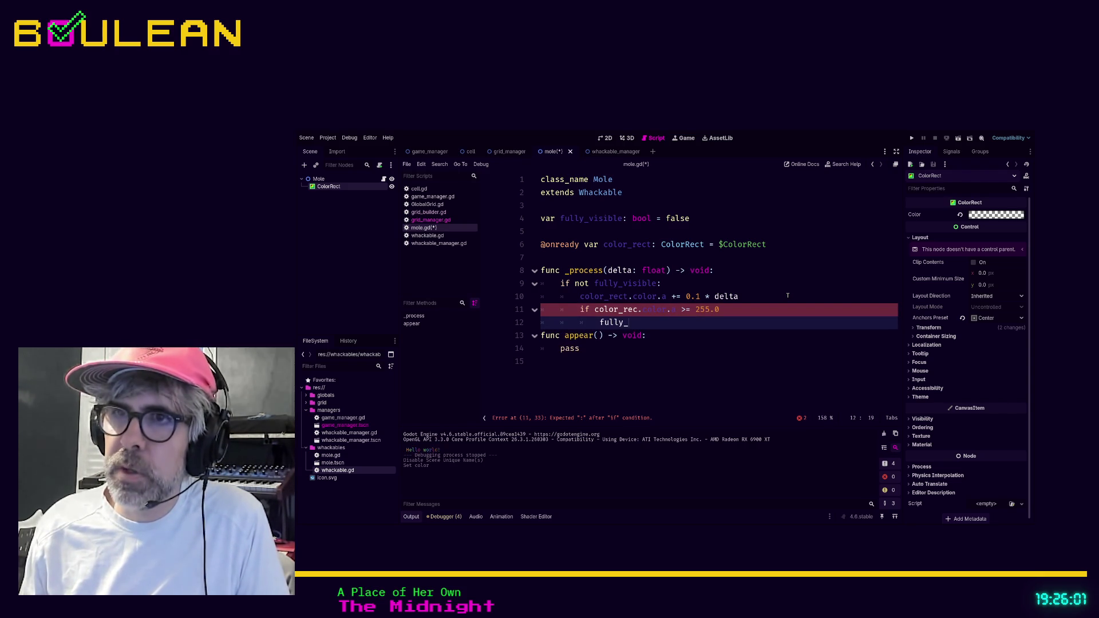
{"action": "type", "text": "visible: true"}
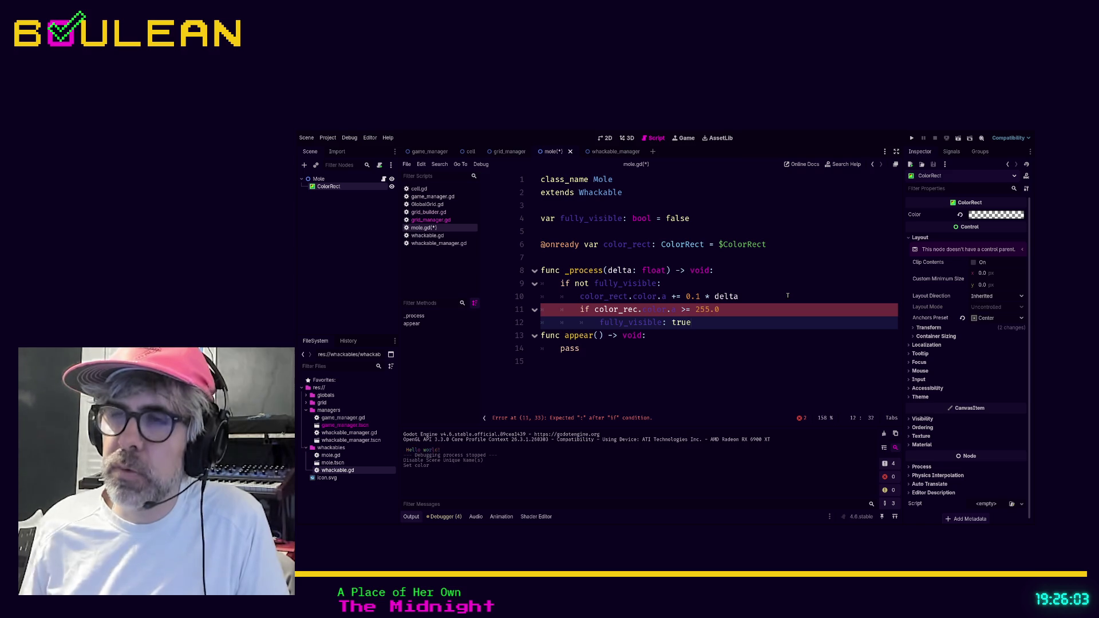
- Comment out the stub appear() function with Ctrl+K
{"action": "key", "text": "Up"}
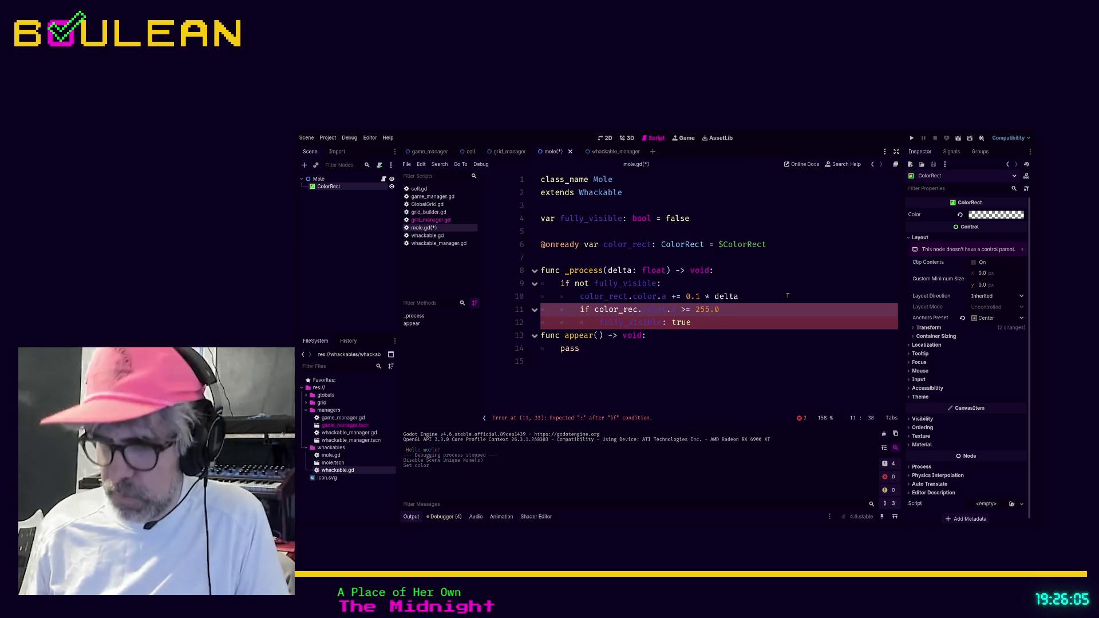
{"action": "key", "text": "Down"}
{"action": "key", "text": "Down"}
{"action": "key", "text": "Down"}
{"action": "key", "text": "shift+Home"}
{"action": "key", "text": "shift+Up"}
{"action": "key", "text": "ctrl+k"}
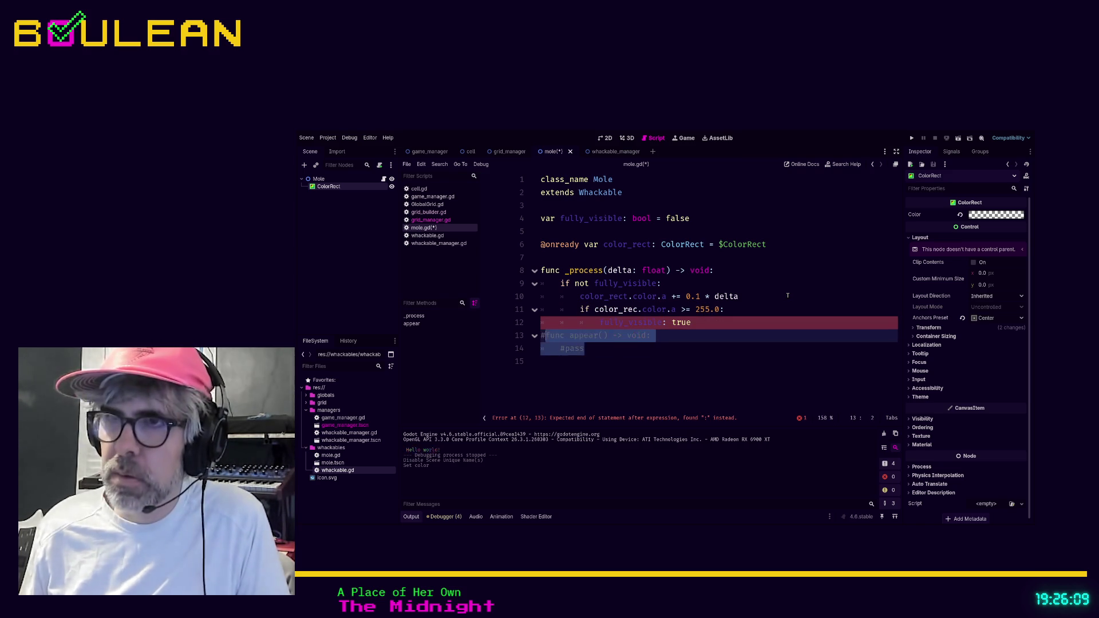
{"action": "key", "text": "Up"}
- Correct the lines to 'fully_visible = true' and 'color_rect', then save and run the game
{"action": "key", "text": "End"}
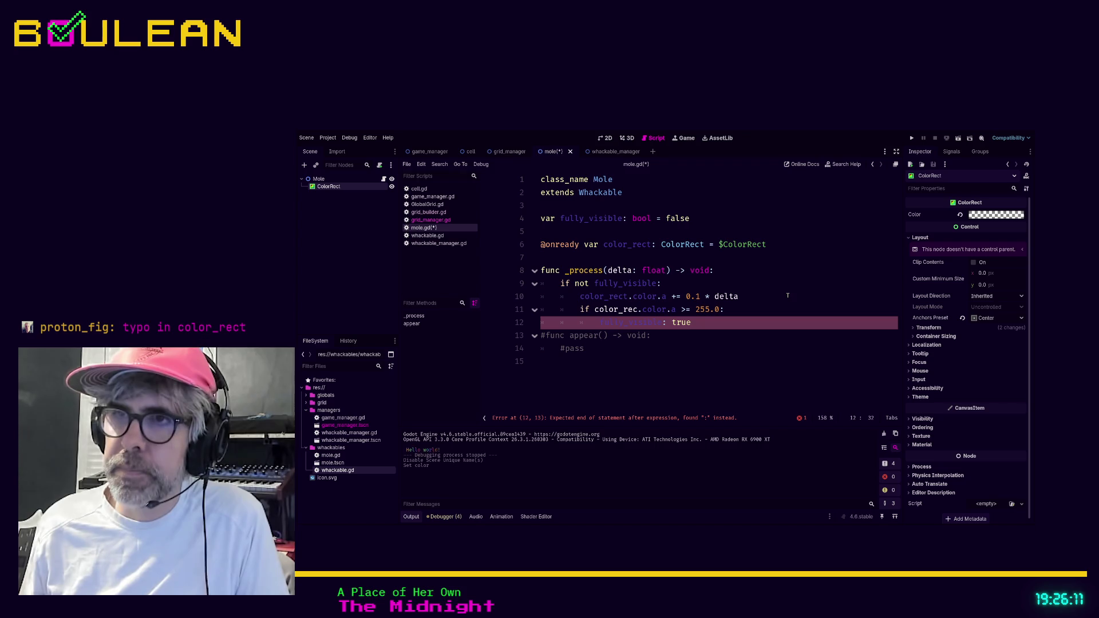
{"action": "key", "text": "Left"}
{"action": "key", "text": "Left"}
{"action": "key", "text": "Left"}
{"action": "key", "text": "BackSpace"}
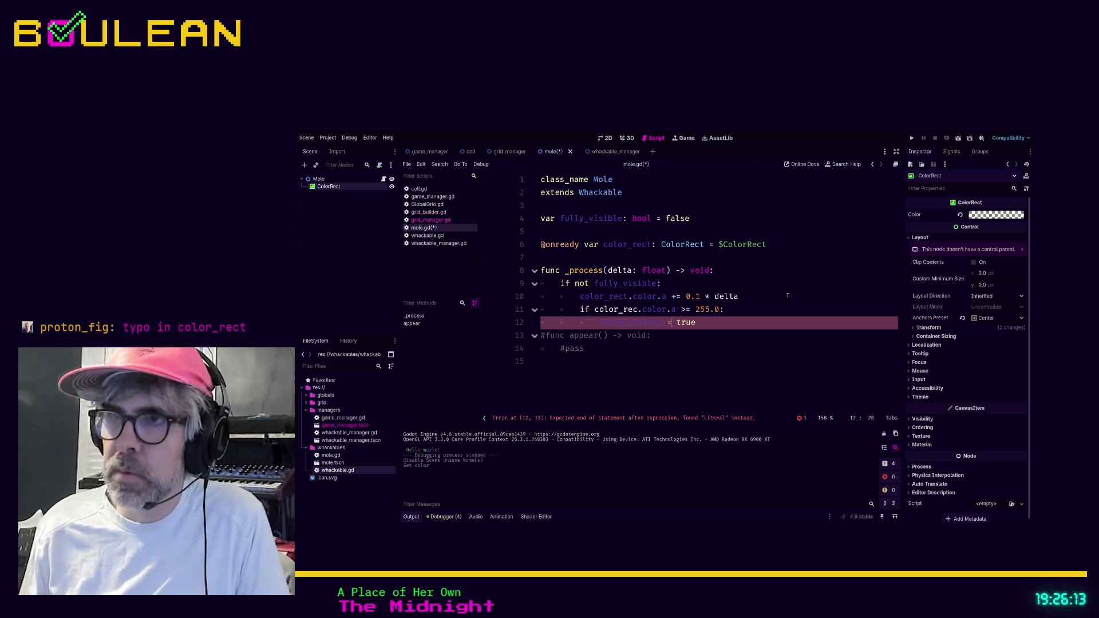
{"action": "type", "text": "="}
{"action": "key", "text": "Down"}
{"action": "key", "text": "Down"}
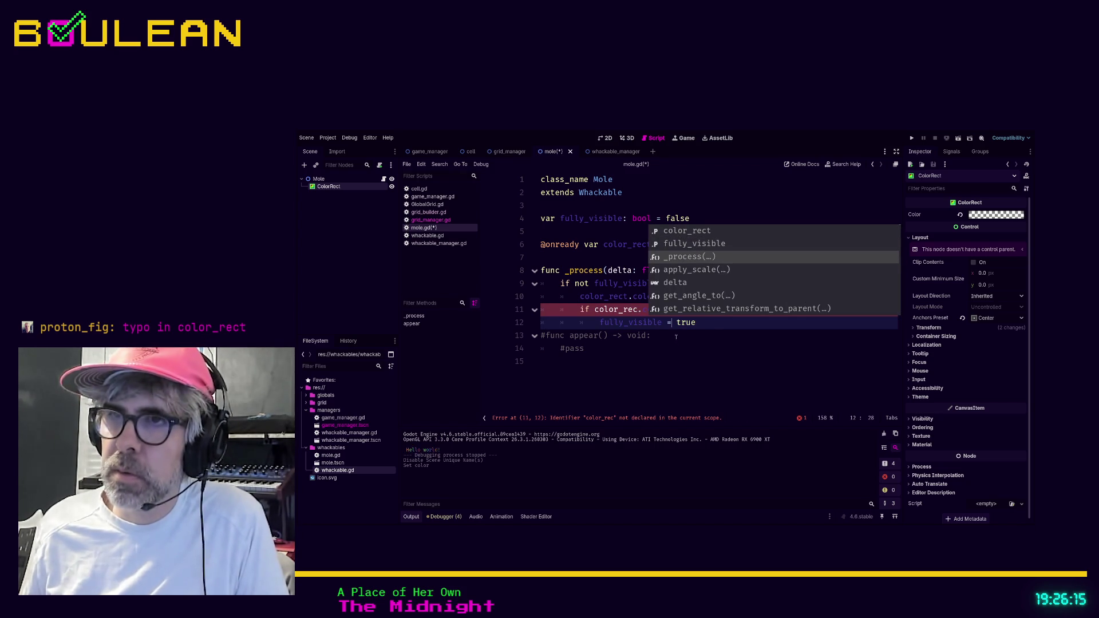
{"action": "left_click", "coordinate": [639, 310]}
{"action": "type", "text": "t"}
{"action": "left_click", "coordinate": [681, 336]}
{"action": "key", "text": "ctrl+s"}
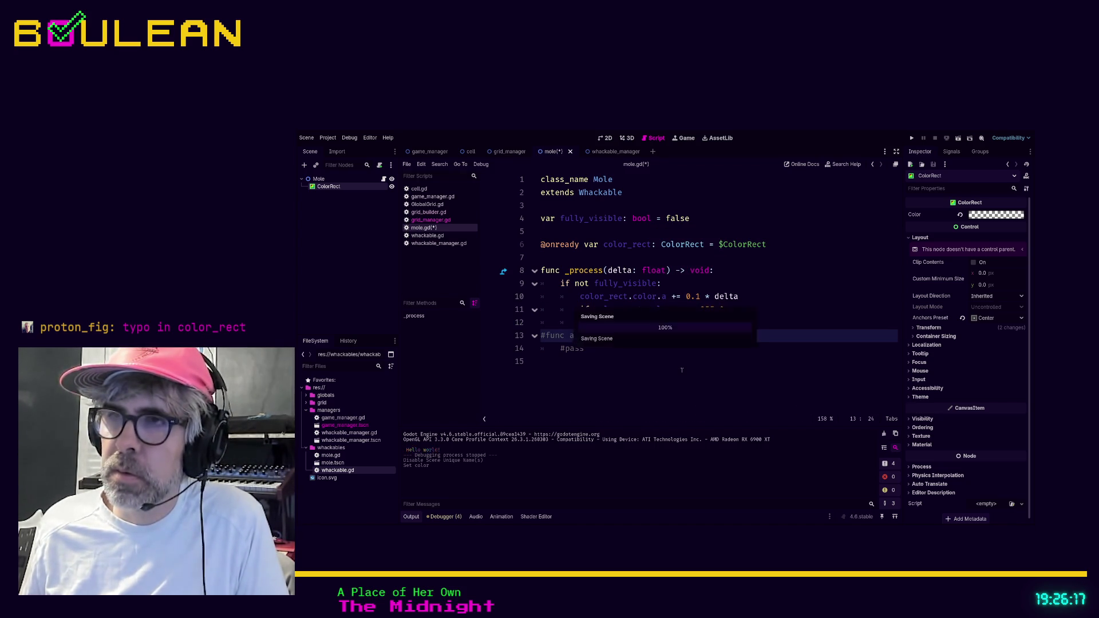
{"action": "key", "text": "F5"}
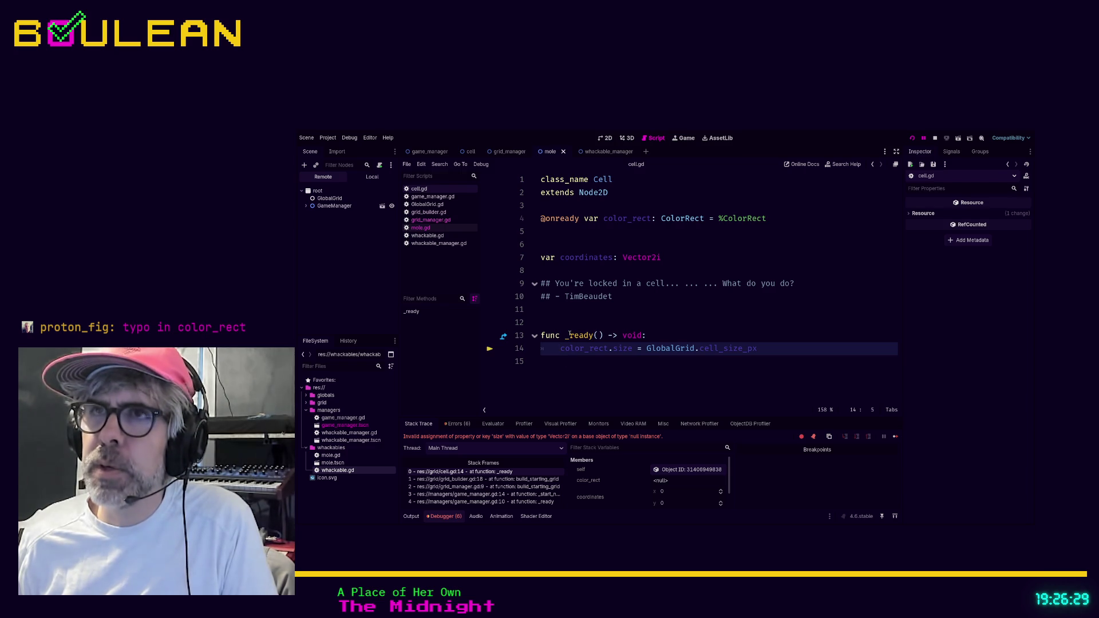
- Delete the crashing _ready function and its leftover blank lines from cell.gd
{"action": "left_click_drag", "start_coordinate": [757, 348], "coordinate": [537, 339]}
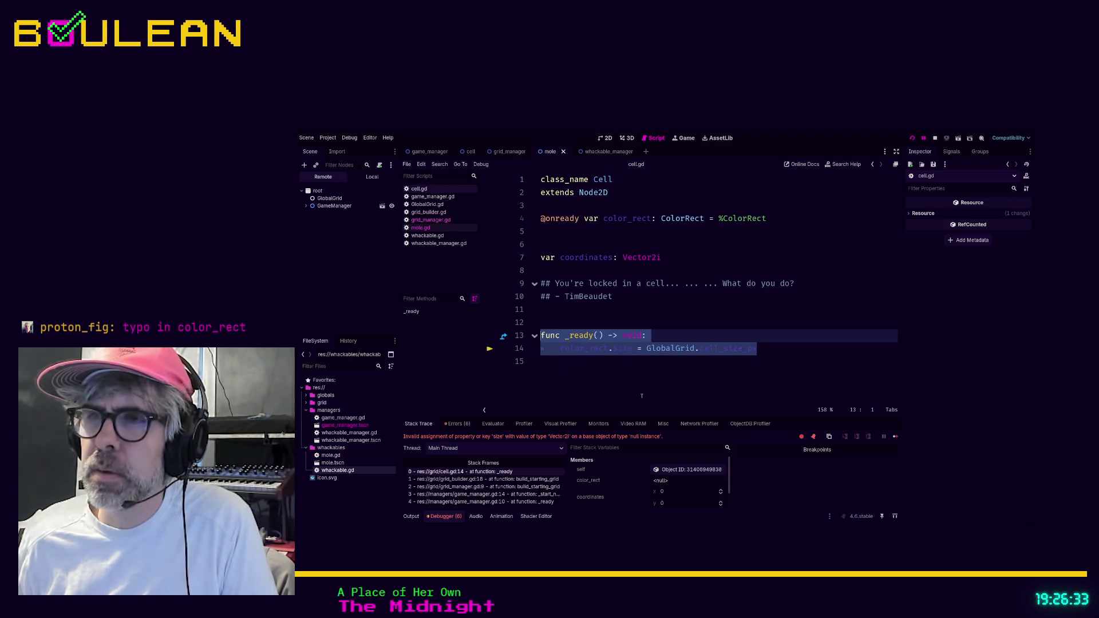
{"action": "key", "text": "BackSpace"}
{"action": "key", "text": "BackSpace"}
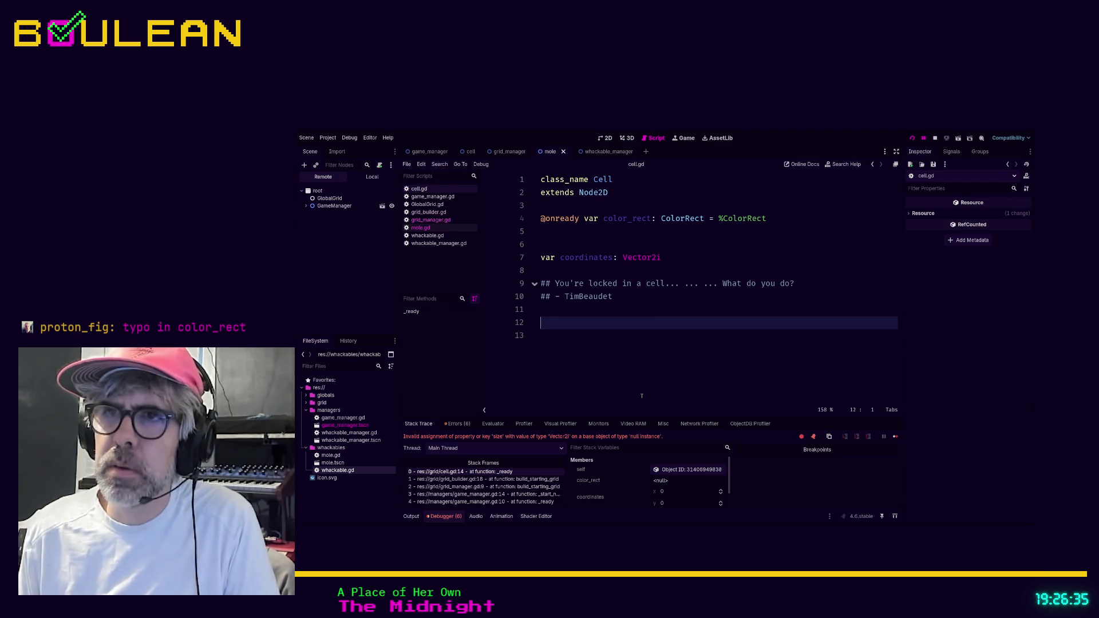
{"action": "key", "text": "Delete"}
{"action": "key", "text": "BackSpace"}
- Rerun the game to watch moles appear in grid cells, then stop it
{"action": "key", "text": "F8"}
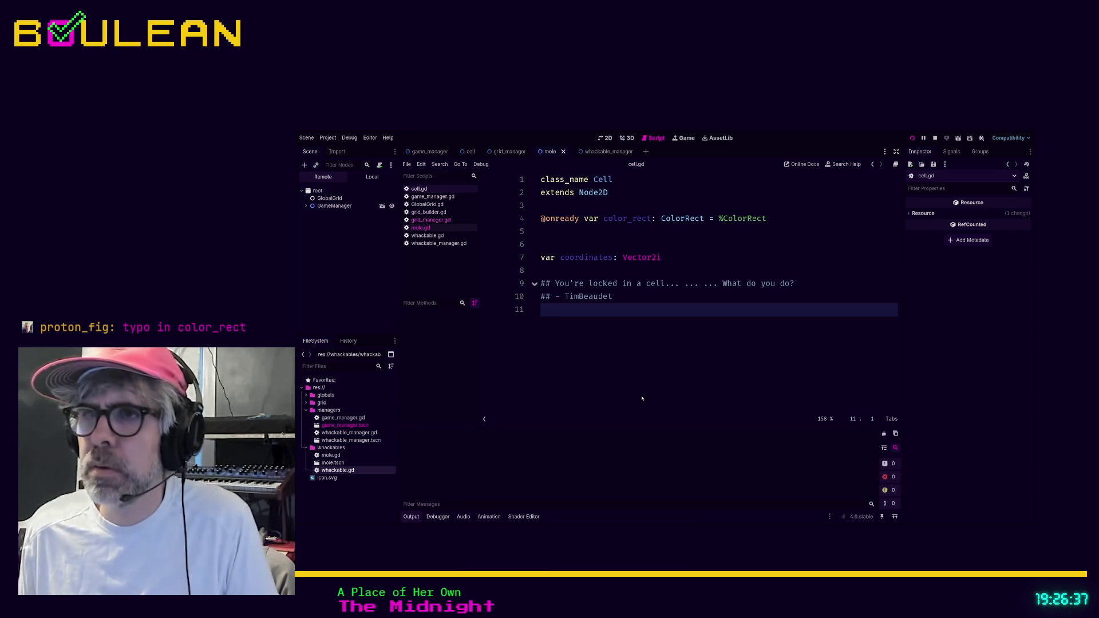
{"action": "key", "text": "F5"}
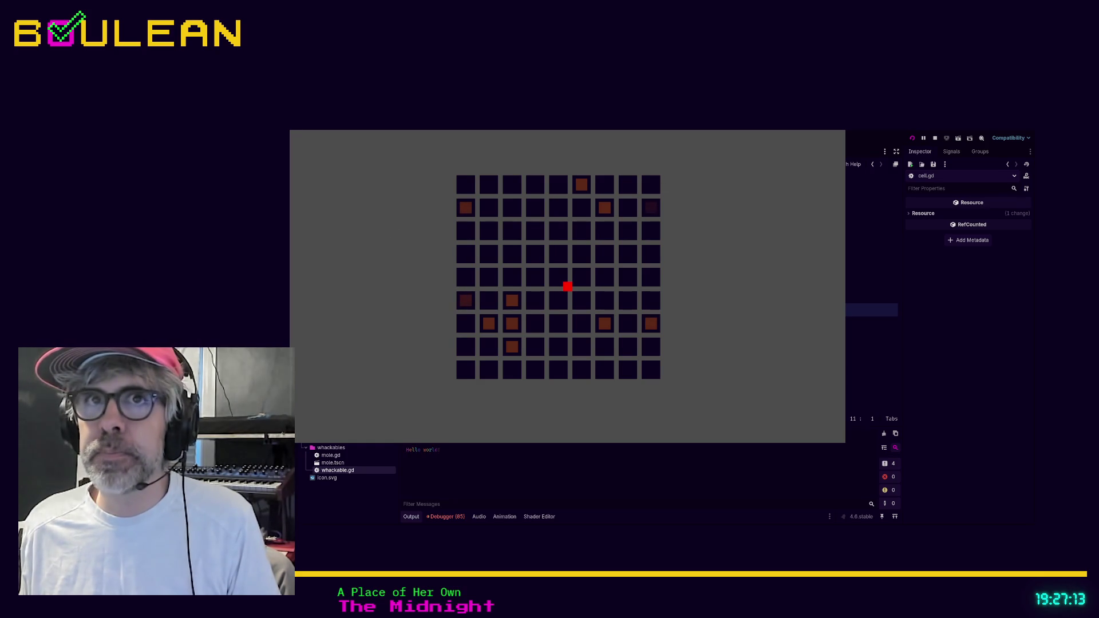
{"action": "key", "text": "F8"}
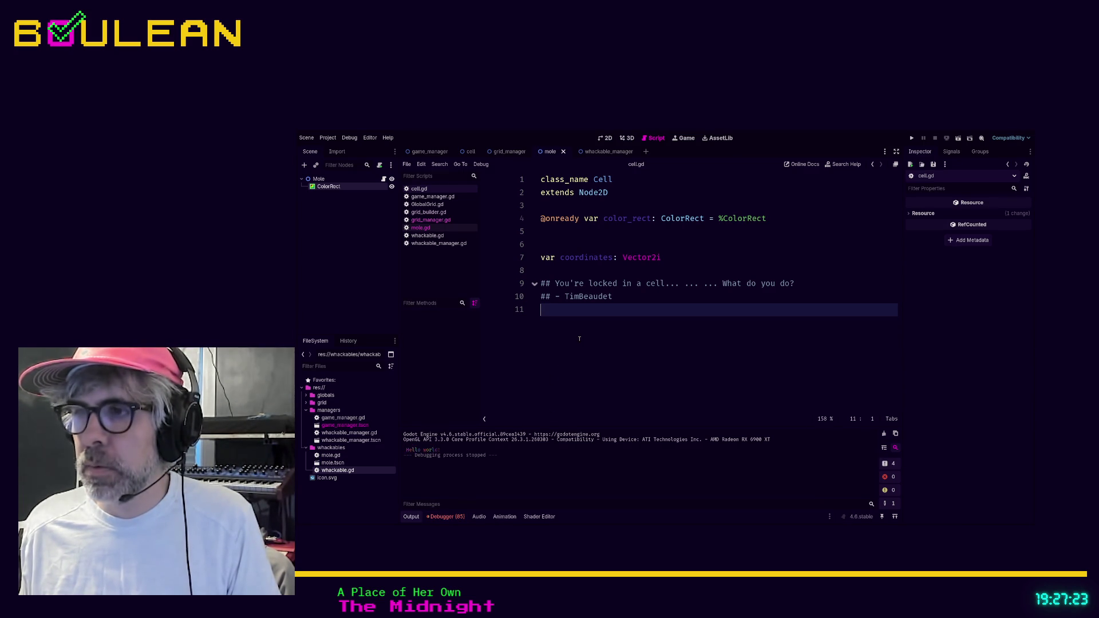
{"action": "left_click", "coordinate": [454, 517]}
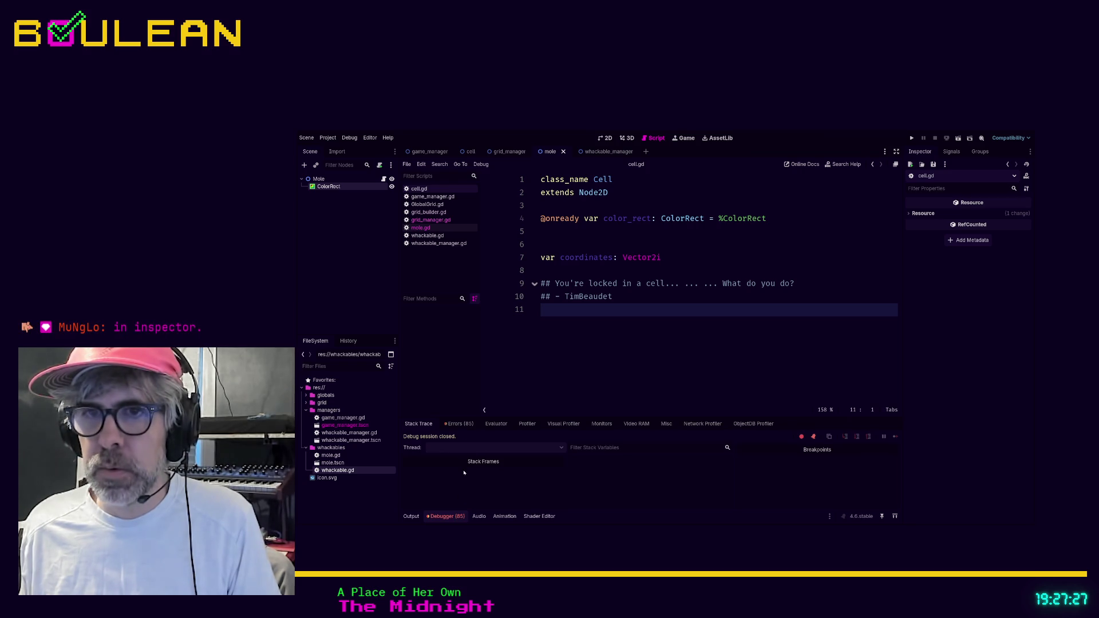
- Clear the debugger's error list, return to the Output log, and bring up game_manager.gd
{"action": "left_click", "coordinate": [460, 424]}
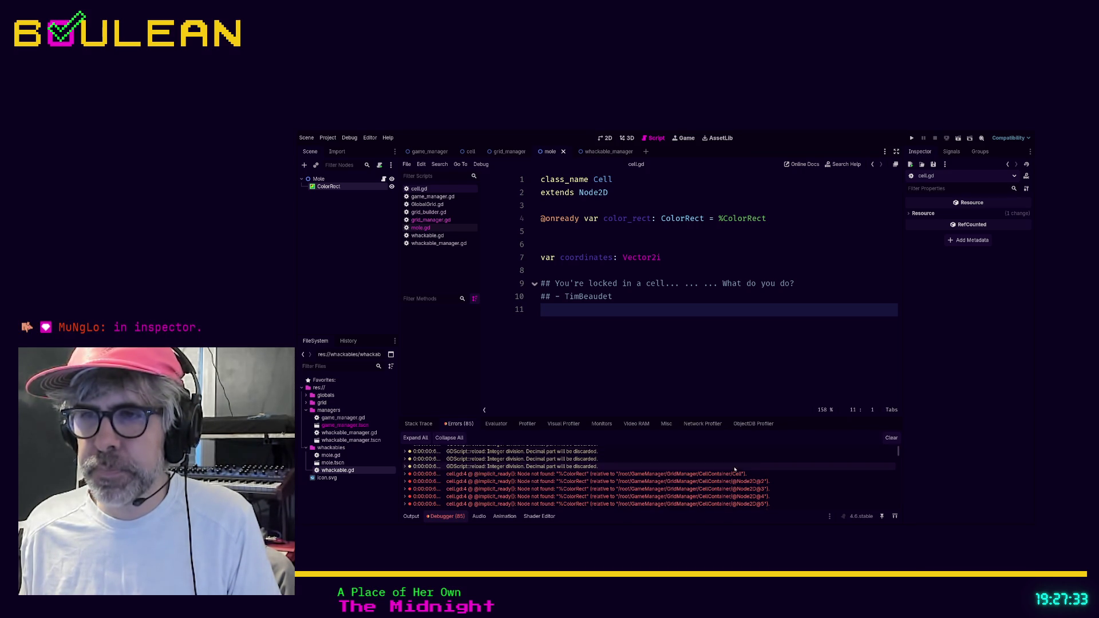
{"action": "left_click", "coordinate": [891, 437]}
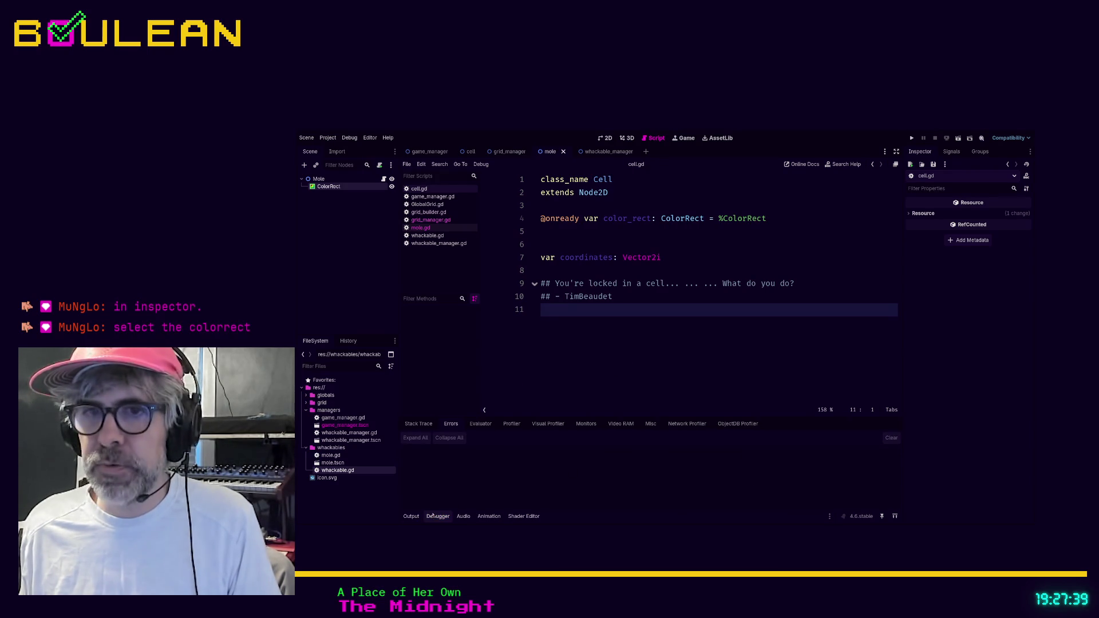
{"action": "left_click", "coordinate": [413, 518]}
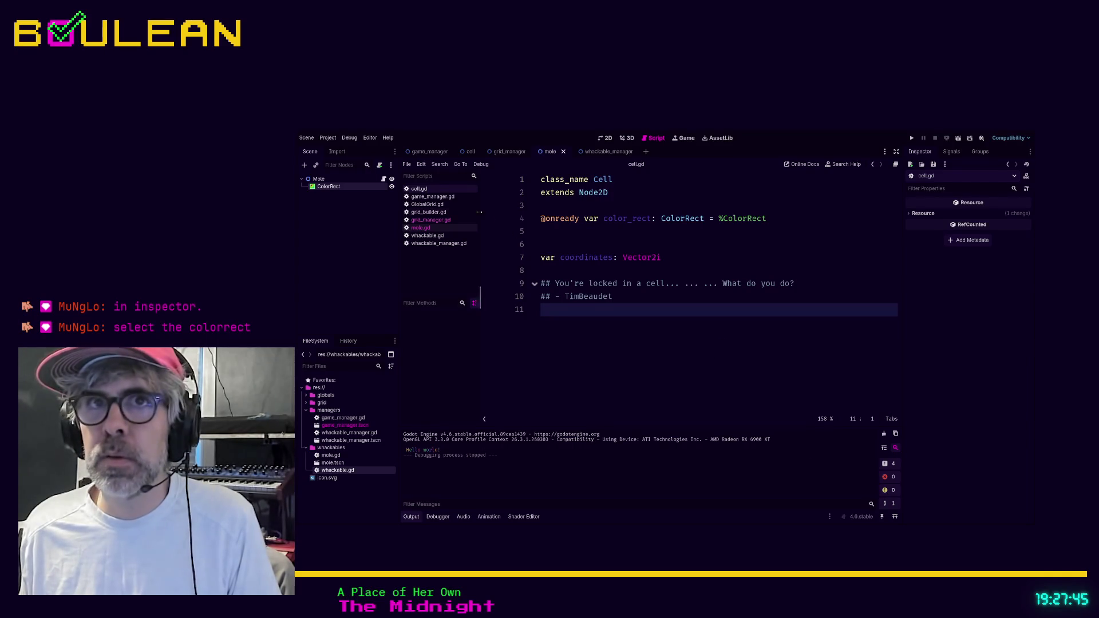
{"action": "left_click", "coordinate": [433, 196]}
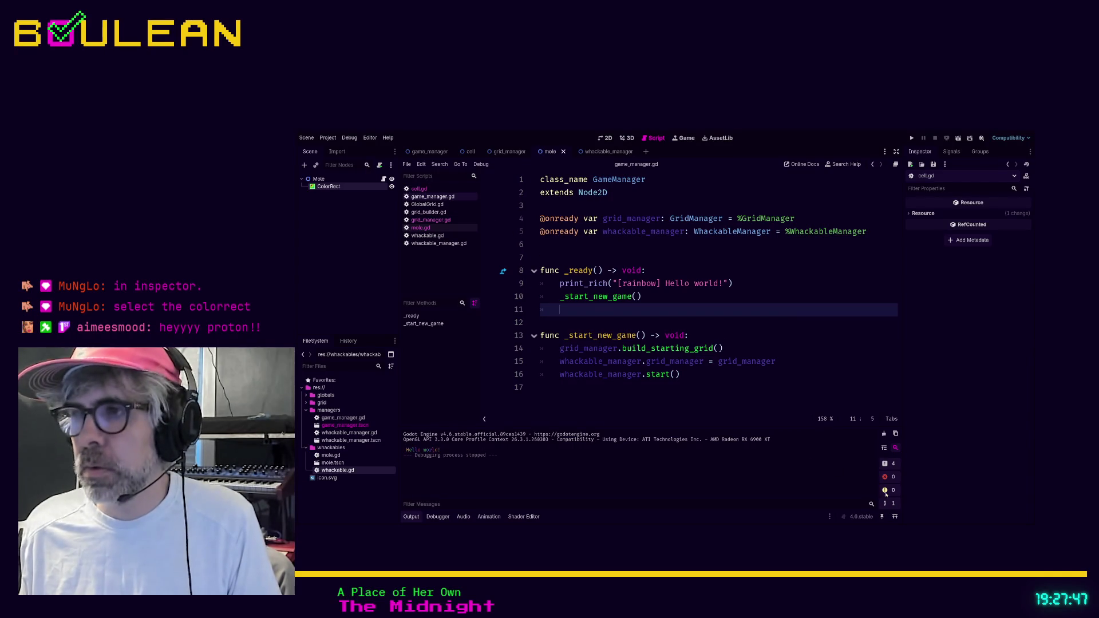
- Look through the GlobalGrid, grid_builder, grid_manager, mole, whackable and whackable_manager scripts
{"action": "left_click", "coordinate": [434, 204]}
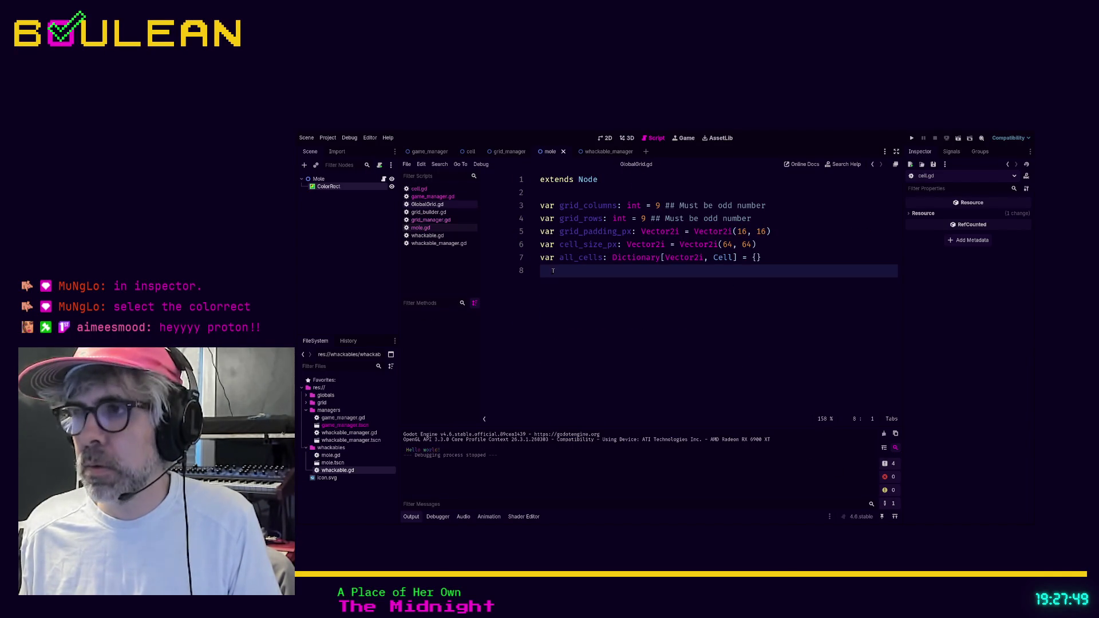
{"action": "left_click", "coordinate": [429, 212]}
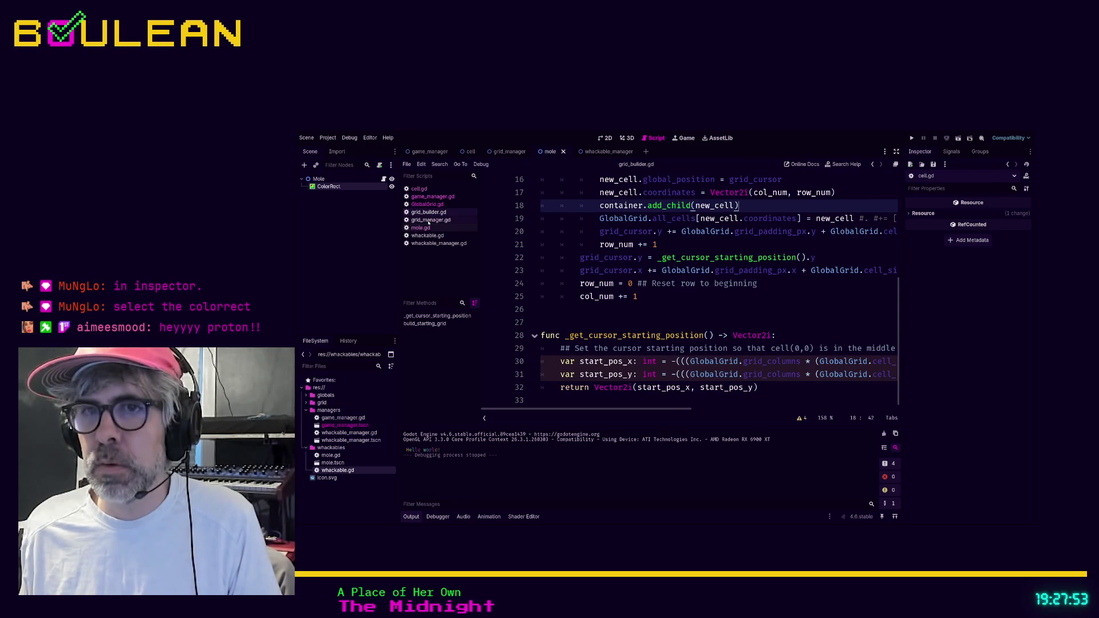
{"action": "left_click", "coordinate": [428, 220]}
{"action": "left_click", "coordinate": [425, 229]}
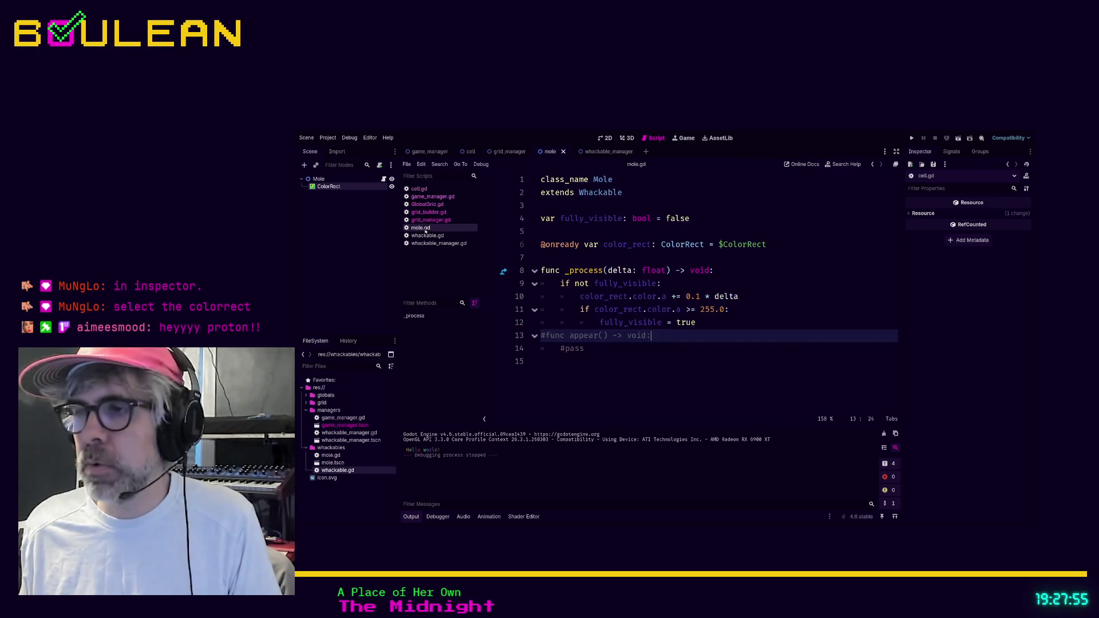
{"action": "left_click", "coordinate": [425, 235]}
{"action": "left_click", "coordinate": [423, 243]}
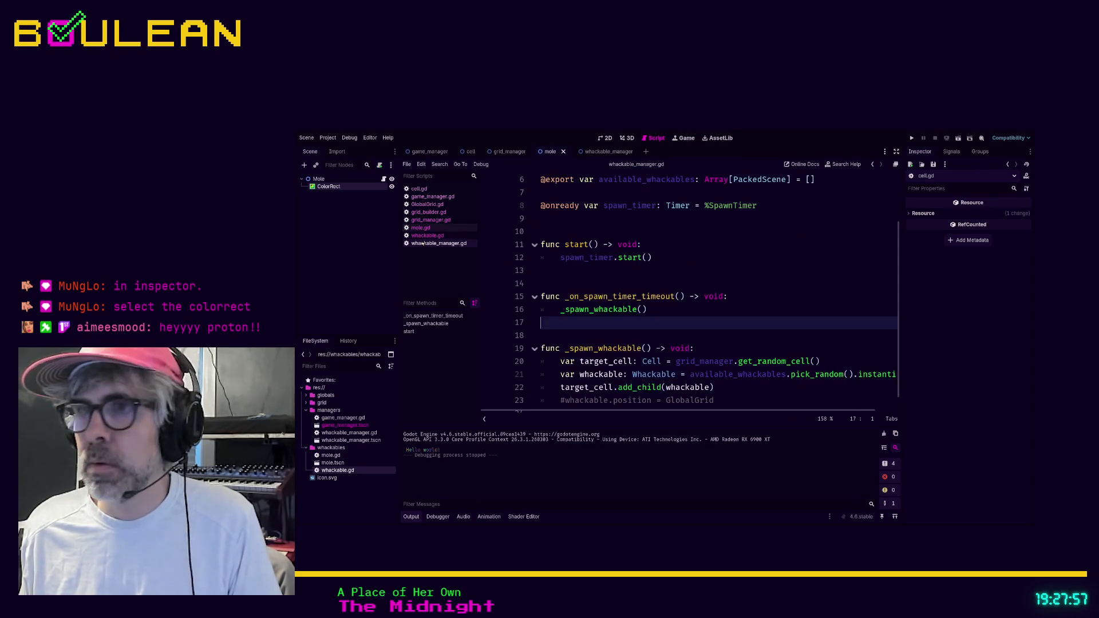
{"action": "left_click", "coordinate": [693, 267]}
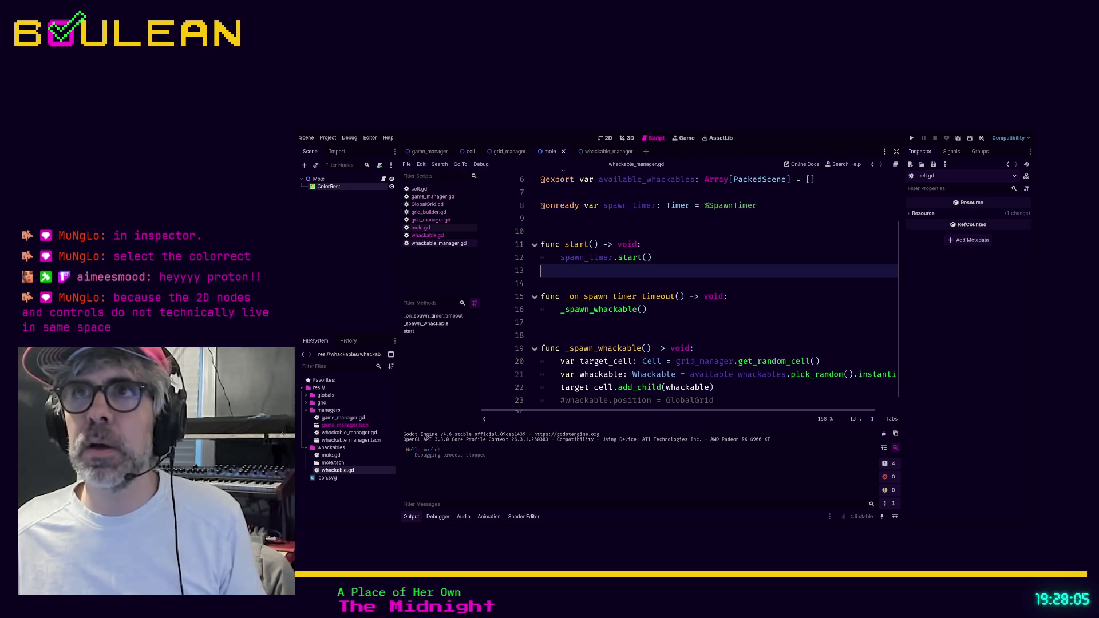
- Inspect the game_manager scene's red Debug00 ColorRect and its control-parent warning
{"action": "left_click", "coordinate": [471, 152]}
{"action": "left_click", "coordinate": [430, 152]}
{"action": "left_click", "coordinate": [328, 209]}
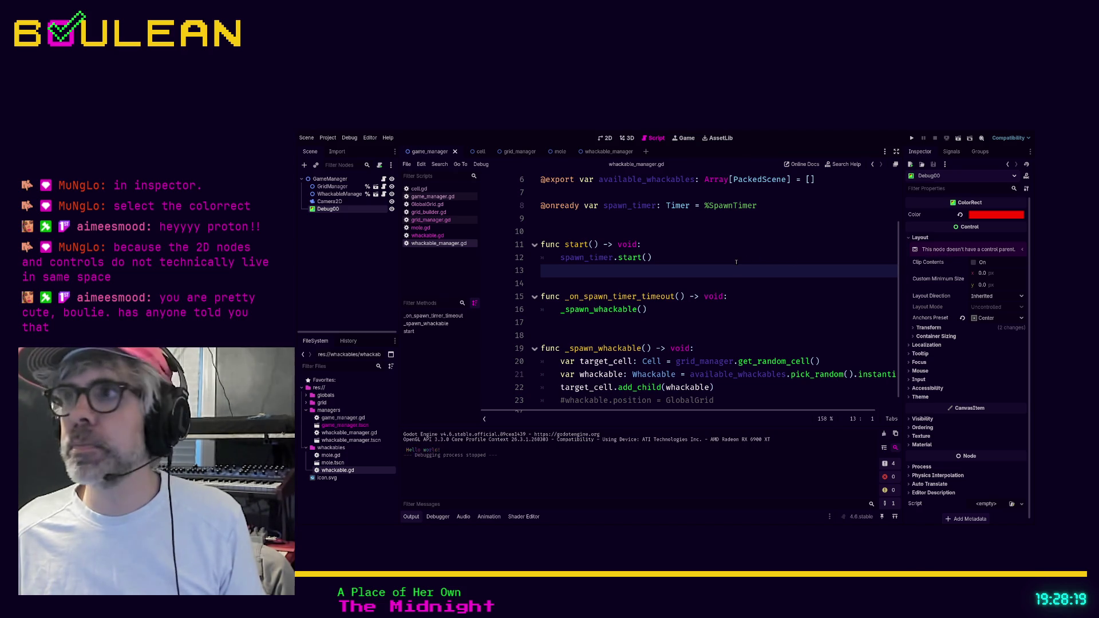
{"action": "left_click", "coordinate": [1022, 250]}
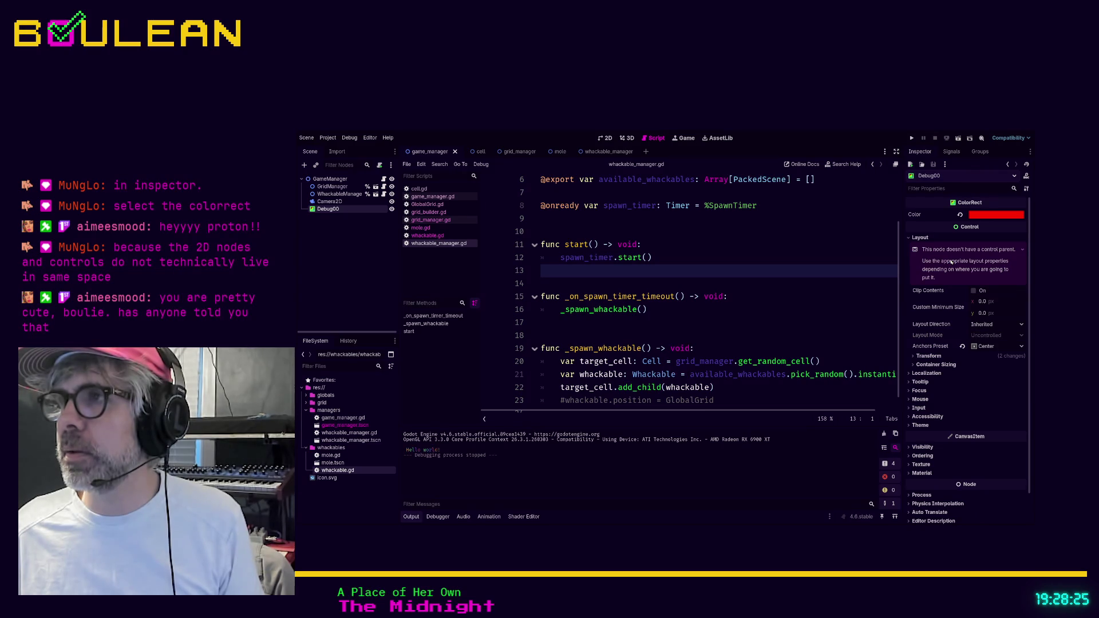
{"action": "left_click", "coordinate": [976, 251]}
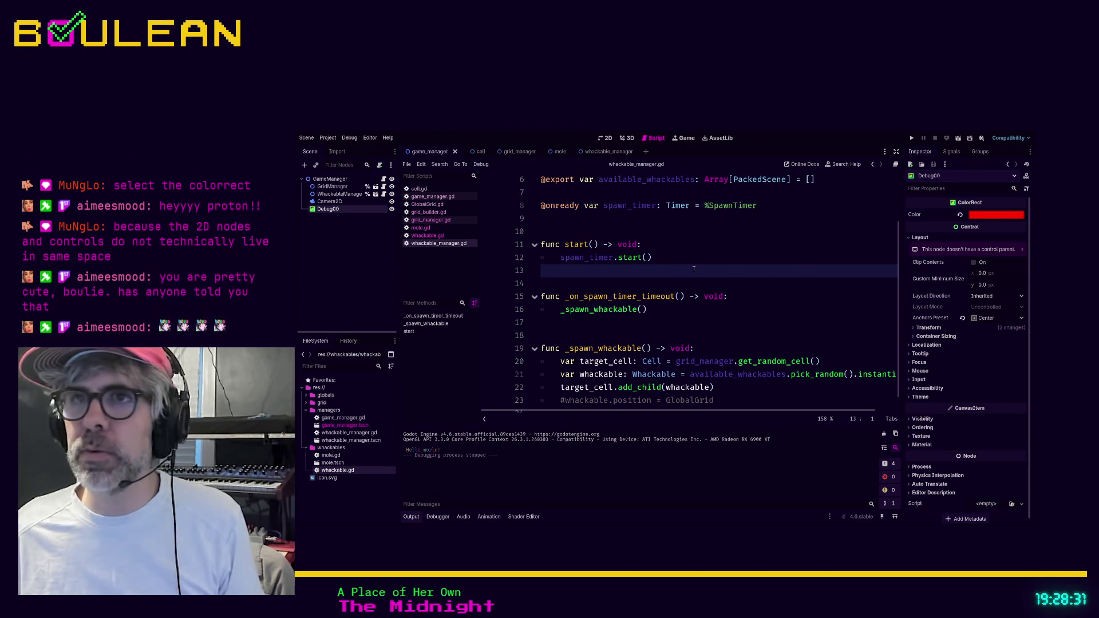
{"action": "left_click", "coordinate": [573, 285]}
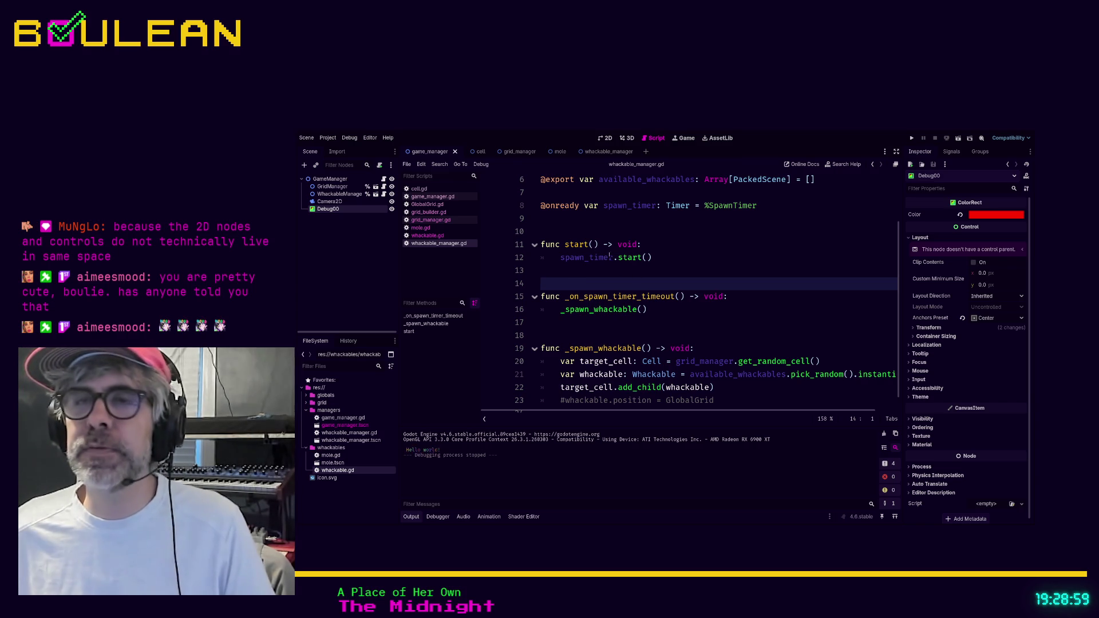
{"action": "left_click", "coordinate": [558, 270]}
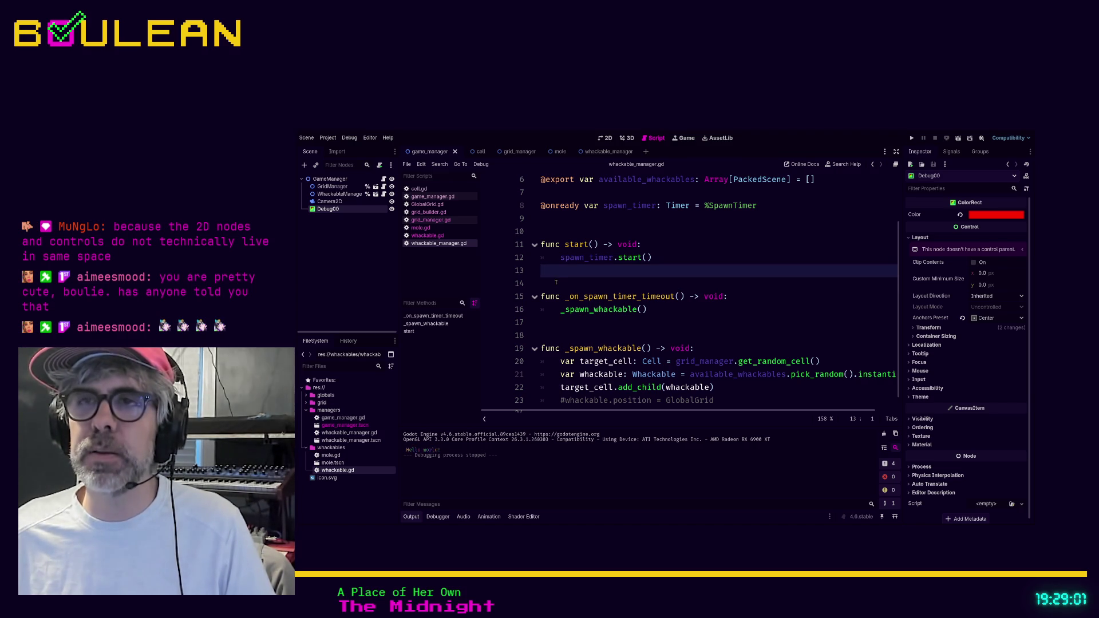
{"action": "left_click", "coordinate": [557, 284]}
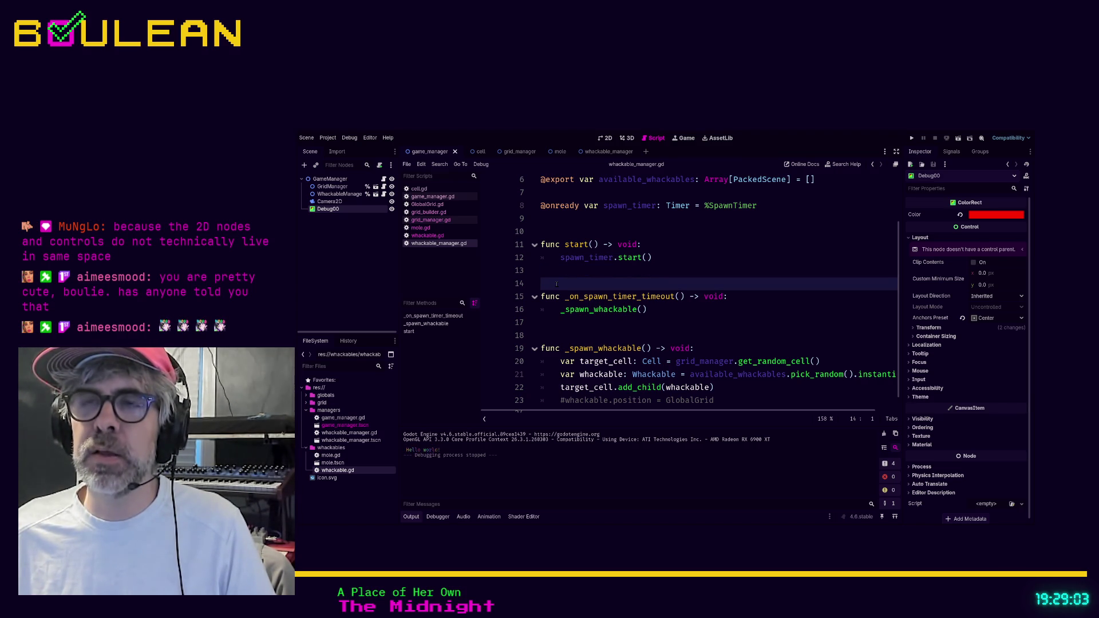
{"action": "left_click", "coordinate": [551, 271]}
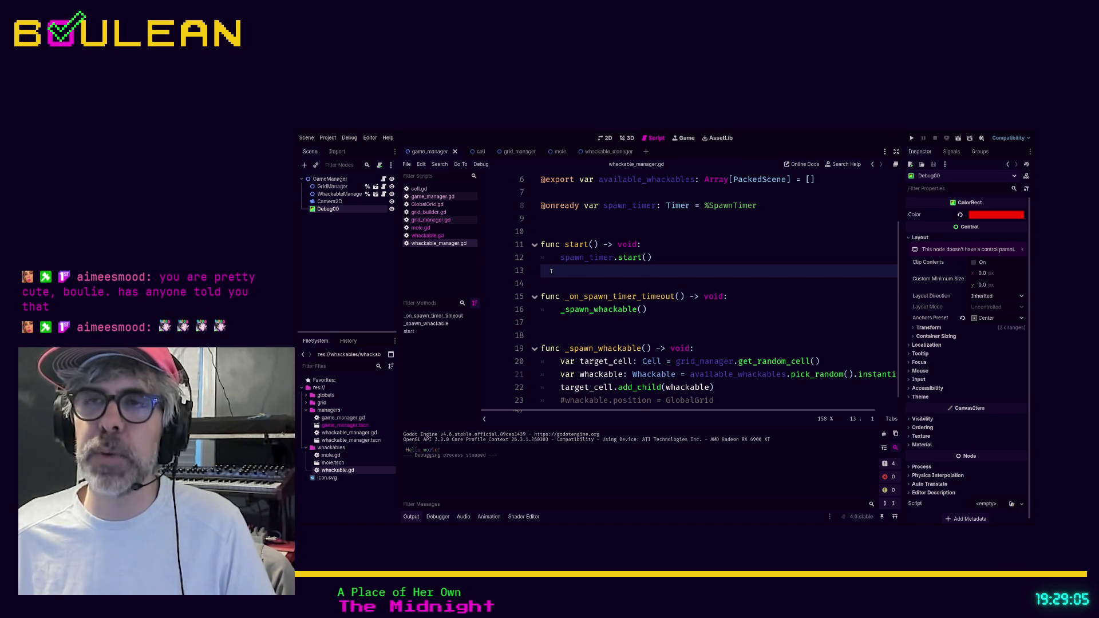
{"action": "left_click", "coordinate": [555, 155]}
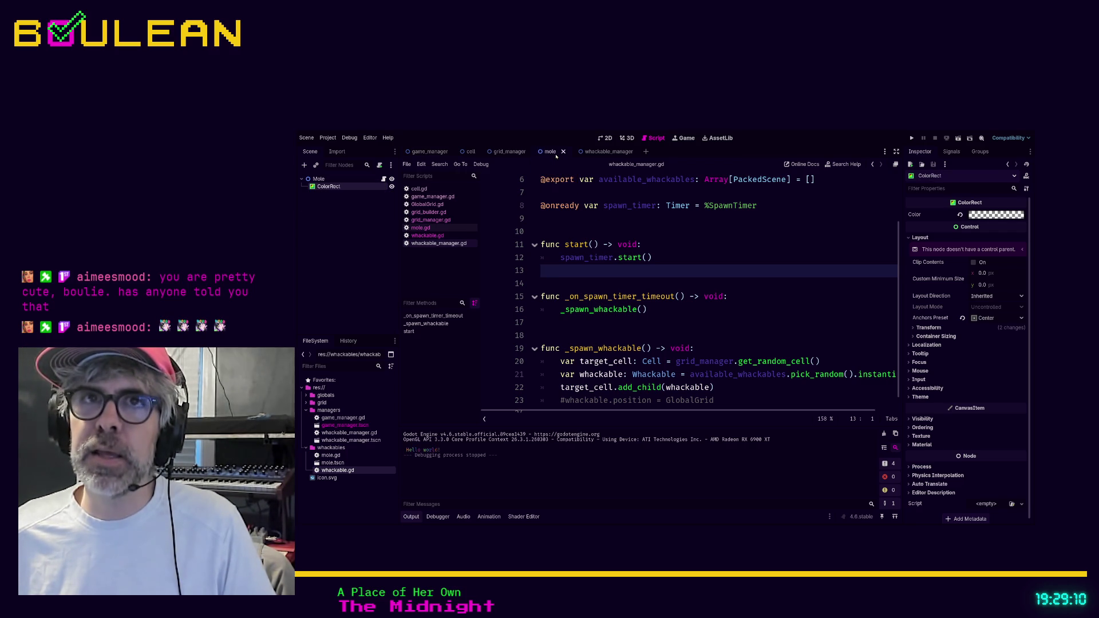
- Inspect the mole's ColorRect properties and scroll whackable_manager.gd back to the top
{"action": "left_click", "coordinate": [322, 187]}
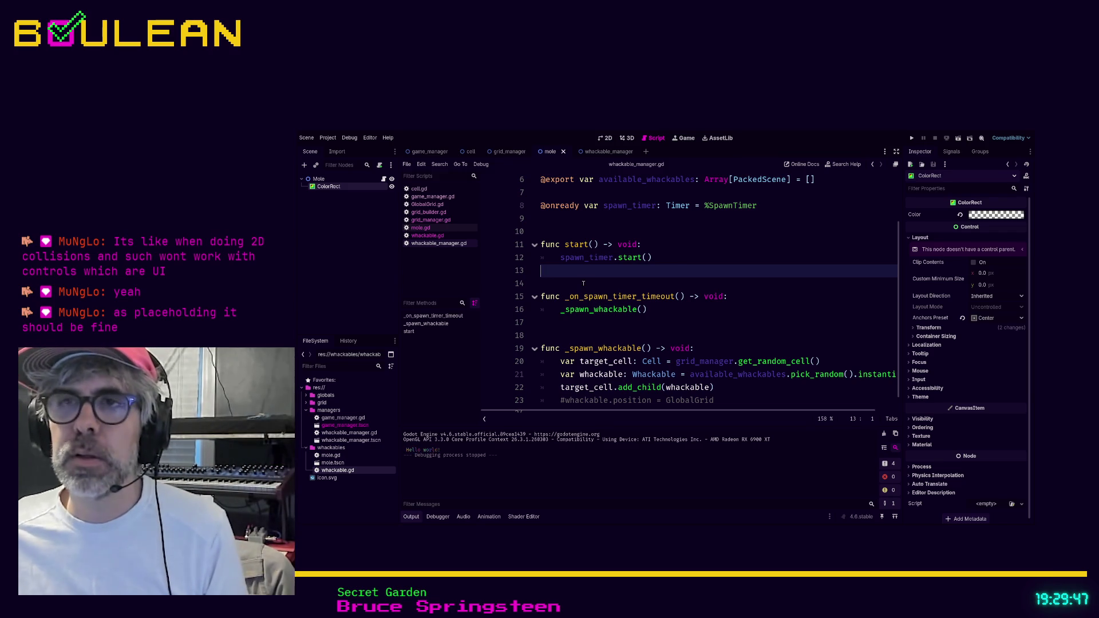
{"action": "left_click", "coordinate": [583, 283]}
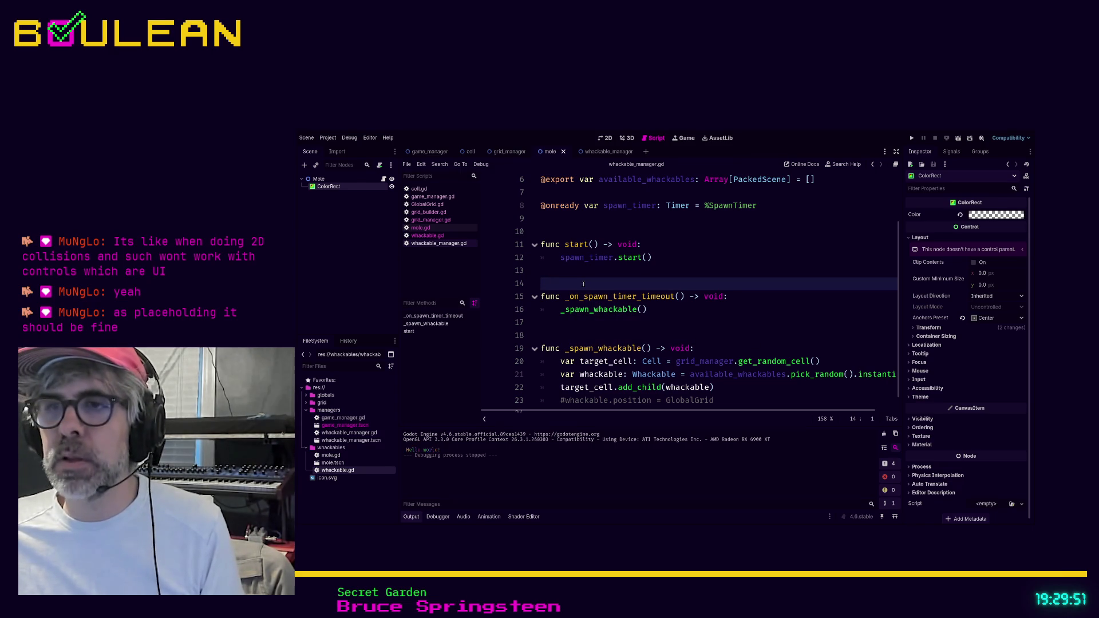
{"action": "scroll", "coordinate": [583, 283], "scroll_direction": "up", "scroll_amount": 3}
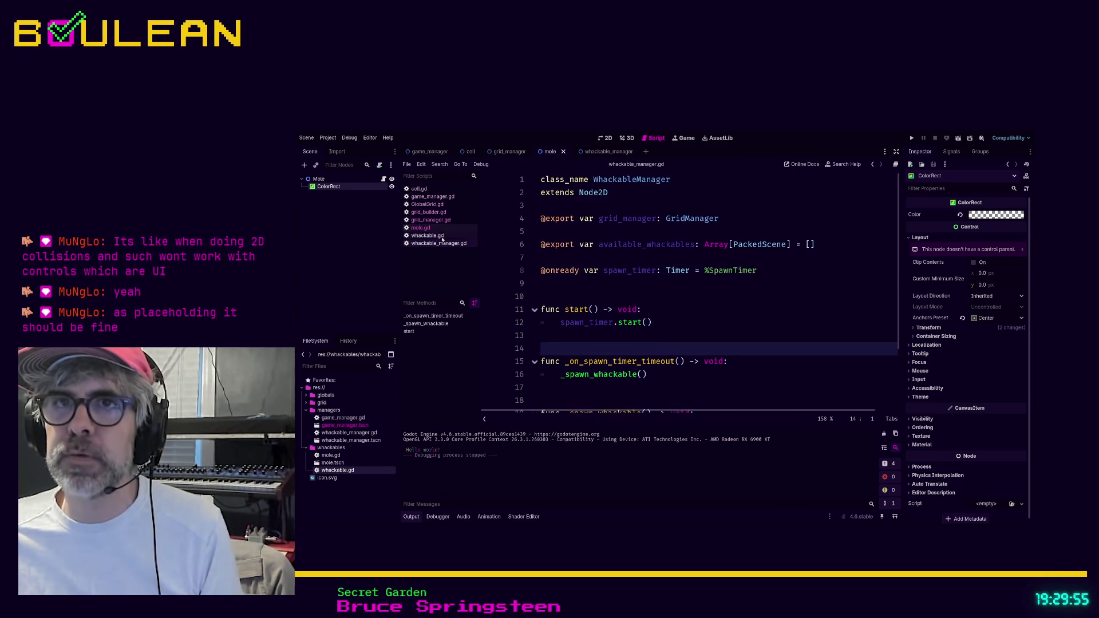
- Flip through GlobalGrid.gd, game_manager.gd and grid_manager.gd, ending on mole.gd
{"action": "left_click", "coordinate": [439, 206]}
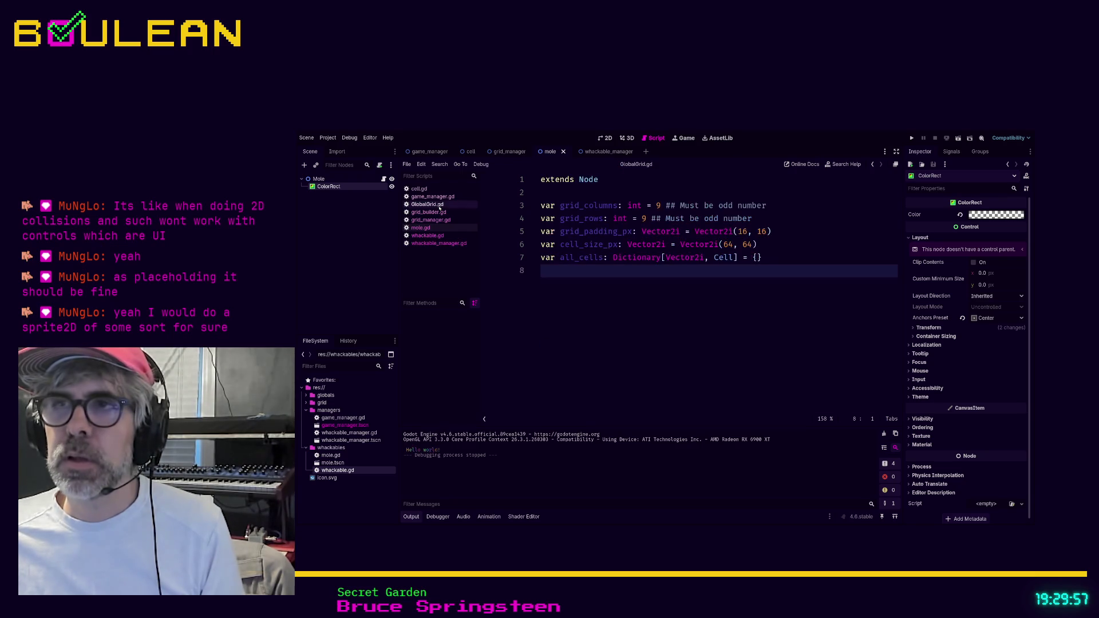
{"action": "left_click", "coordinate": [435, 198]}
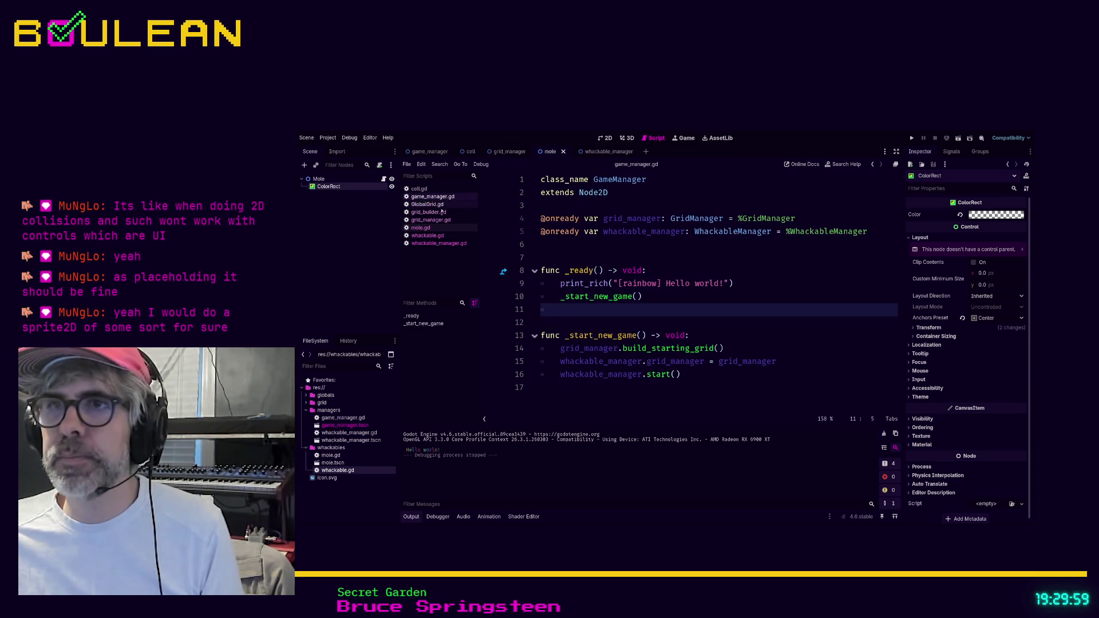
{"action": "left_click", "coordinate": [430, 219]}
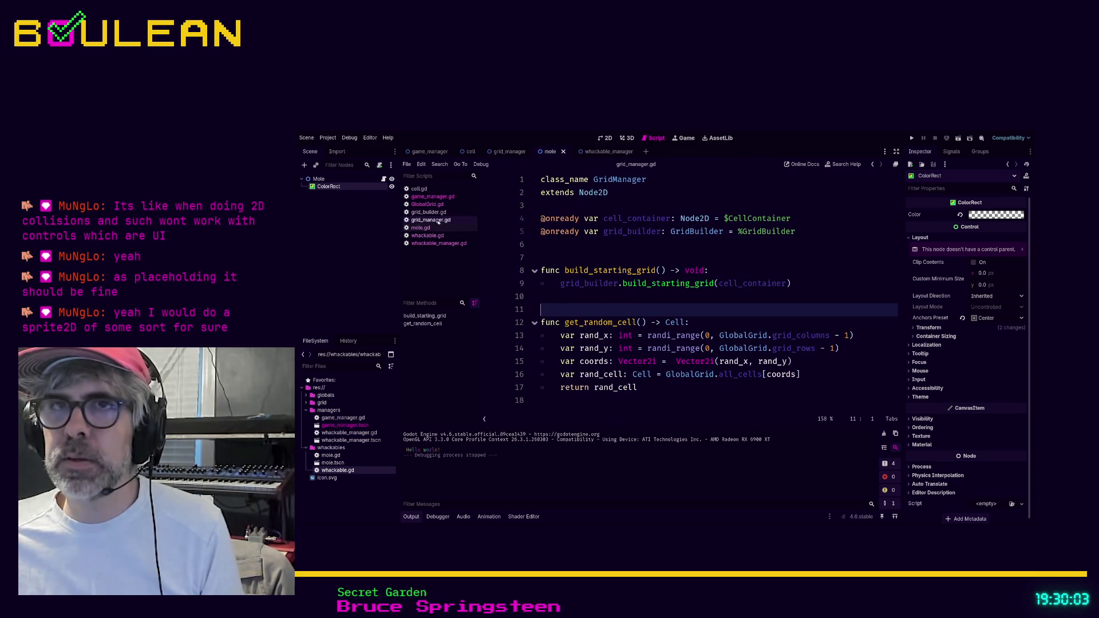
{"action": "left_click", "coordinate": [431, 212]}
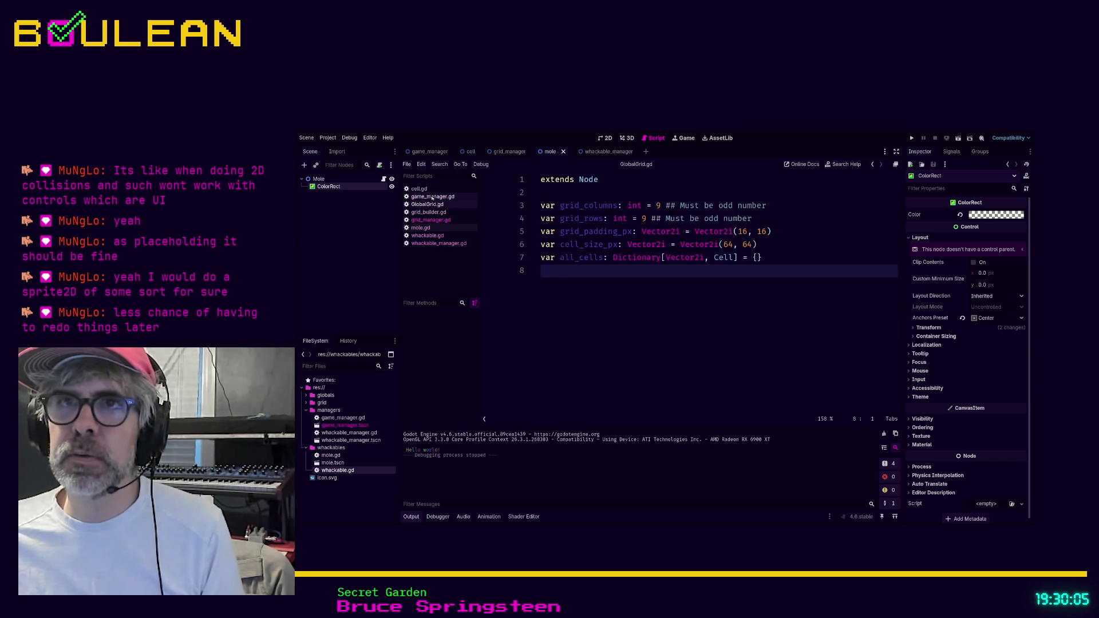
{"action": "left_click", "coordinate": [432, 196]}
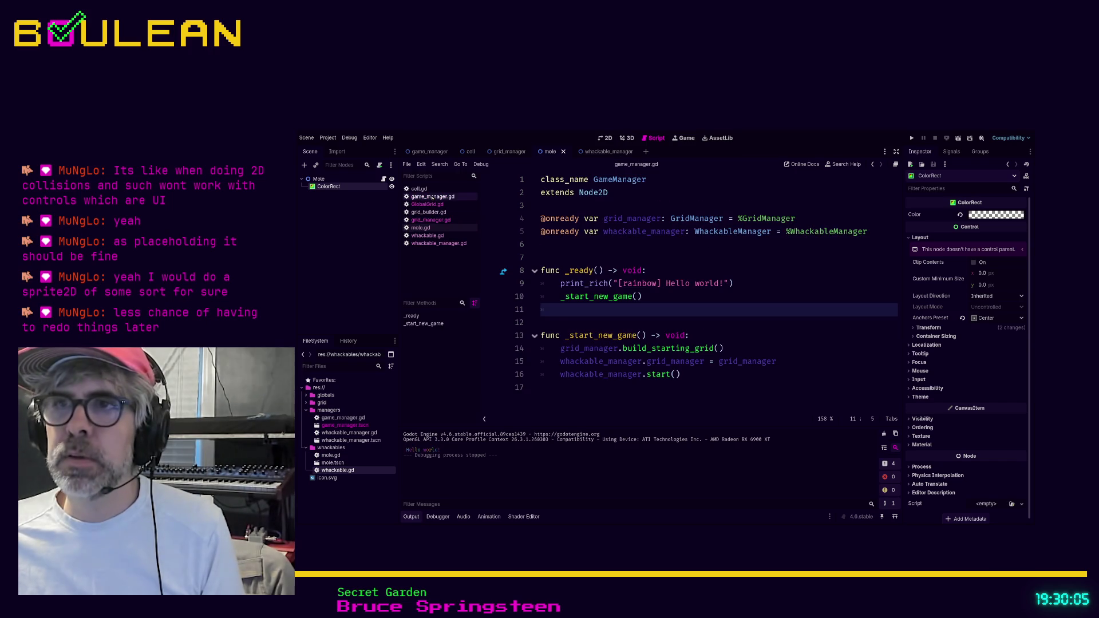
{"action": "left_click", "coordinate": [434, 227]}
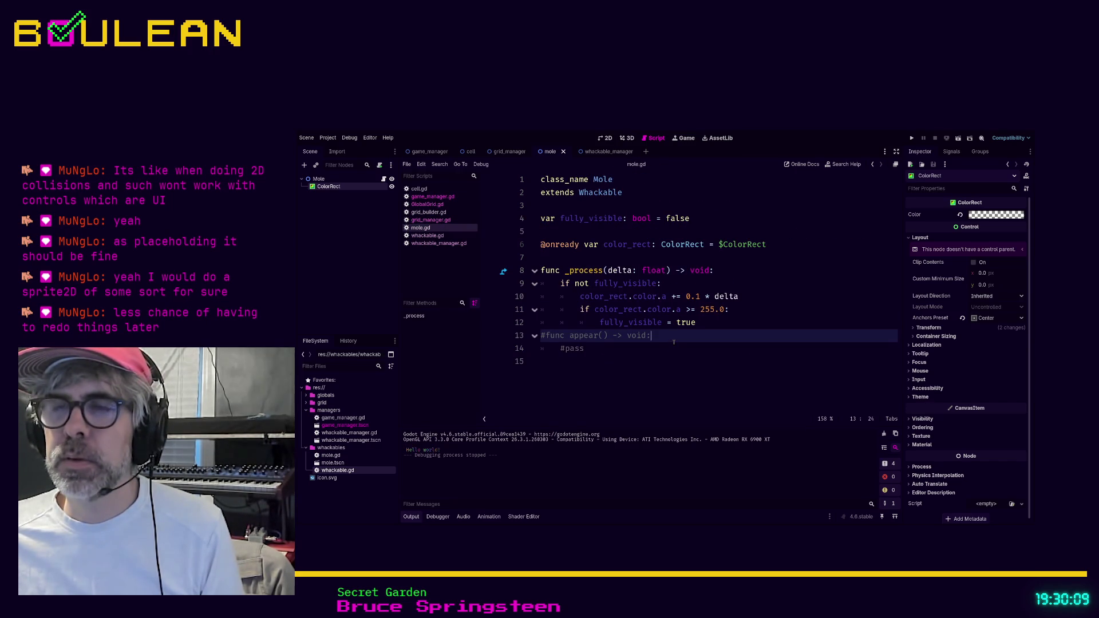
- Check line 11 of mole.gd's fade-in _process code, then select the Mole root node
{"action": "key", "text": "Up"}
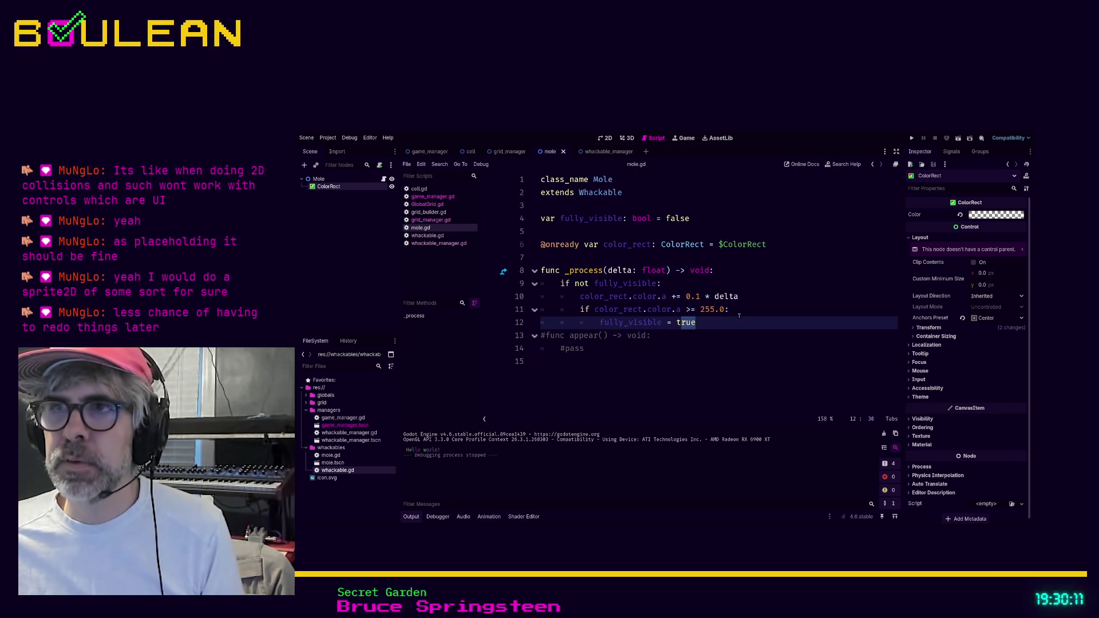
{"action": "left_click", "coordinate": [746, 309]}
{"action": "key", "text": "ctrl+shift+Left"}
{"action": "key", "text": "ctrl+shift+Left"}
{"action": "key", "text": "ctrl+shift+Left"}
{"action": "key", "text": "Right"}
{"action": "left_click", "coordinate": [344, 179]}
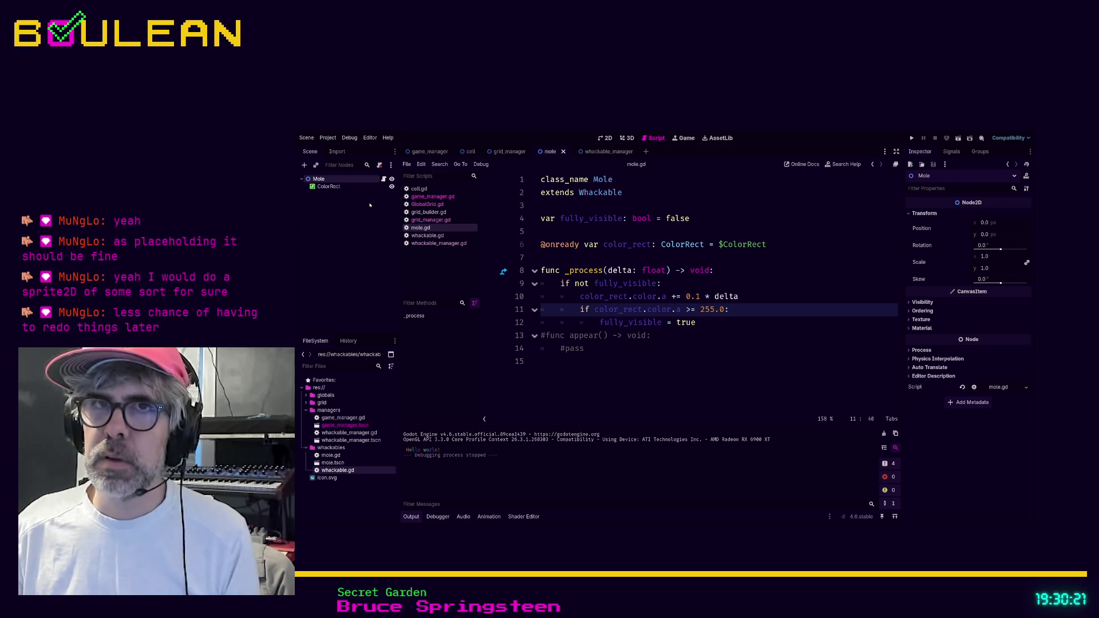
- Add an AnimatedSprite2D child under Mole, delete it, then restore it with undo
{"action": "key", "text": "ctrl+a"}
{"action": "key", "text": "Return"}
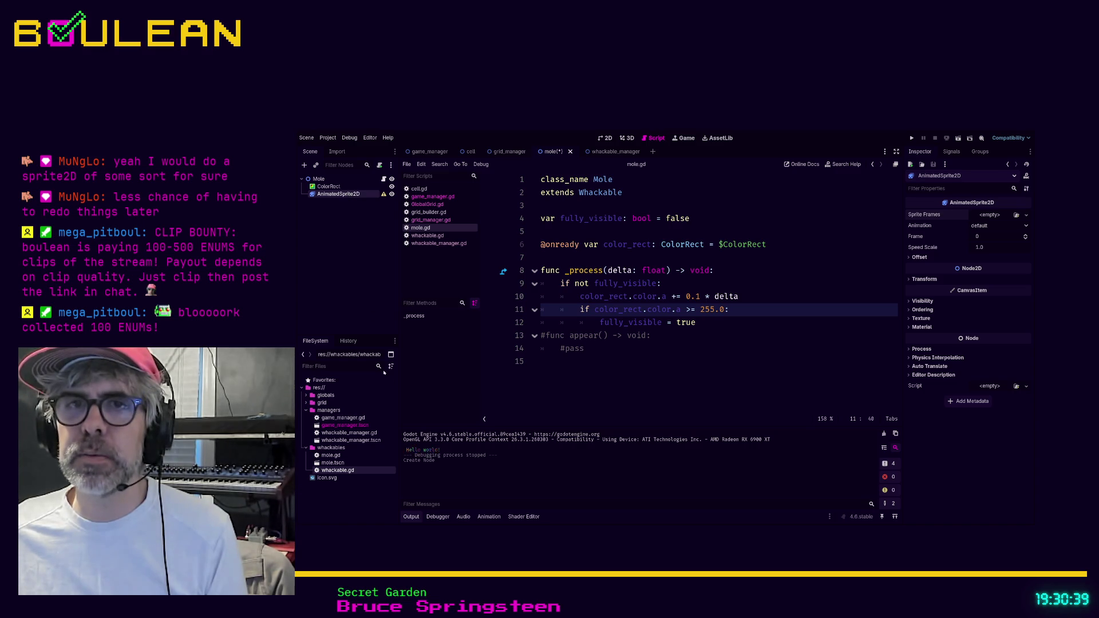
{"action": "key", "text": "Delete"}
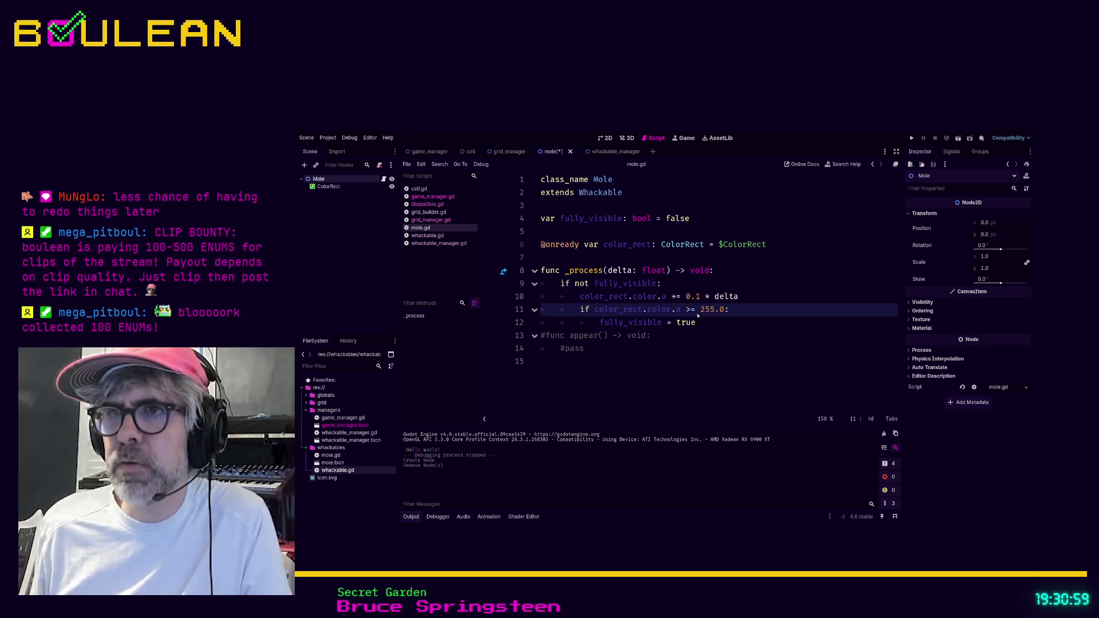
{"action": "key", "text": "ctrl+z"}
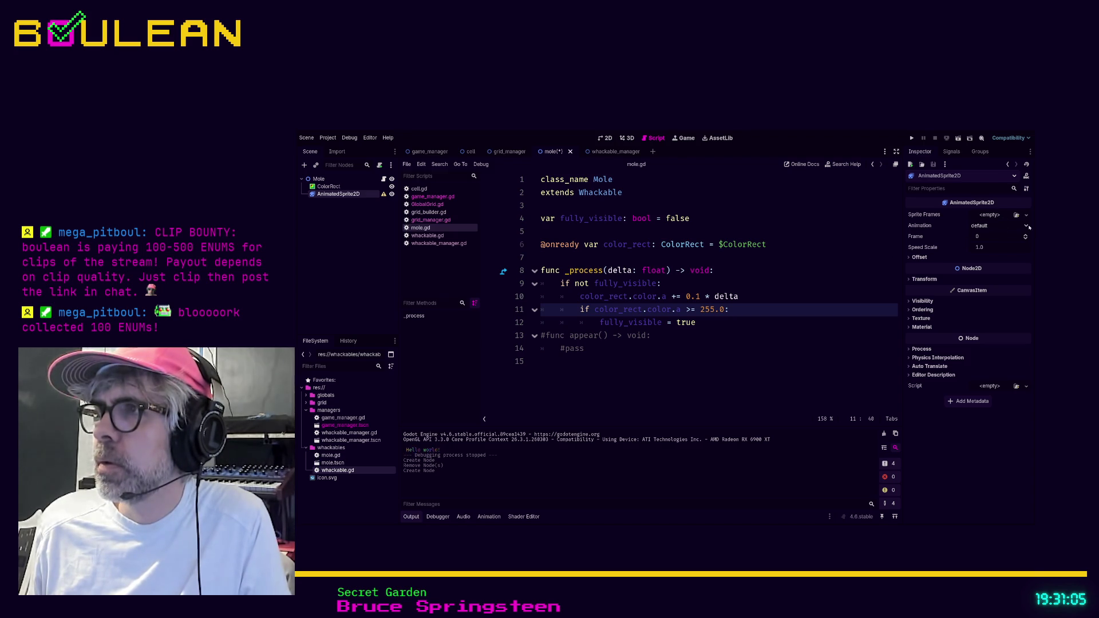
- Give the AnimatedSprite2D a new SpriteFrames resource with icon.svg as the default animation's frame 0
{"action": "left_click", "coordinate": [989, 215]}
{"action": "left_click", "coordinate": [996, 227]}
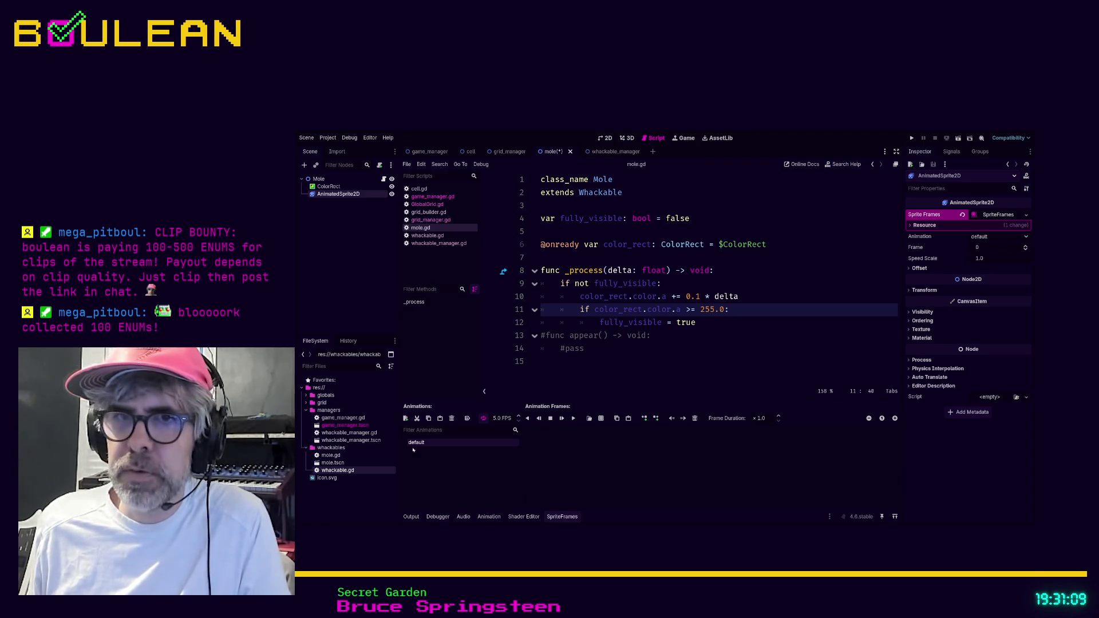
{"action": "mouse_move", "coordinate": [327, 478]}
{"action": "left_mouse_down"}
{"action": "mouse_move", "coordinate": [580, 456]}
{"action": "mouse_move", "coordinate": [564, 454]}
{"action": "left_mouse_up"}
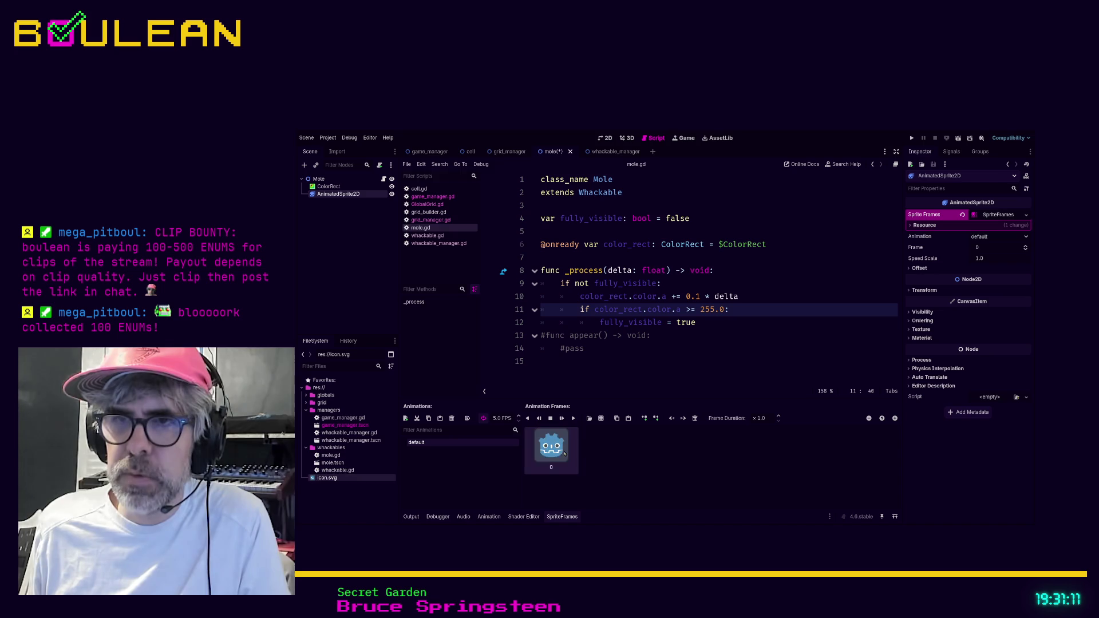
{"action": "left_click", "coordinate": [617, 363]}
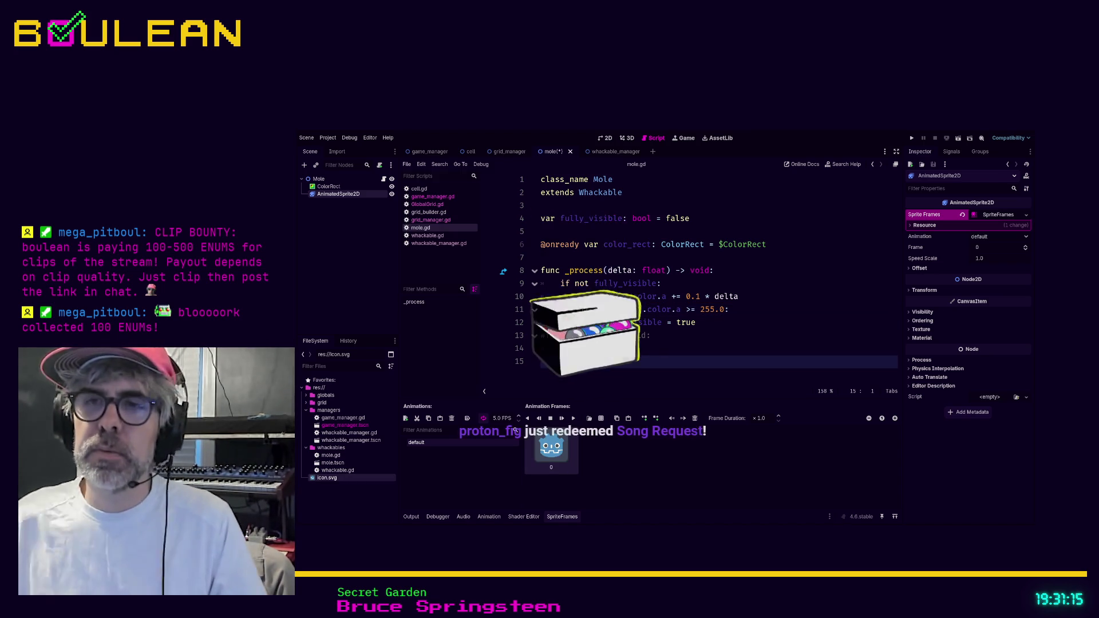
- Delete the ColorRect node and expand the AnimatedSprite2D's Transform and Visibility sections
{"action": "left_click", "coordinate": [328, 186]}
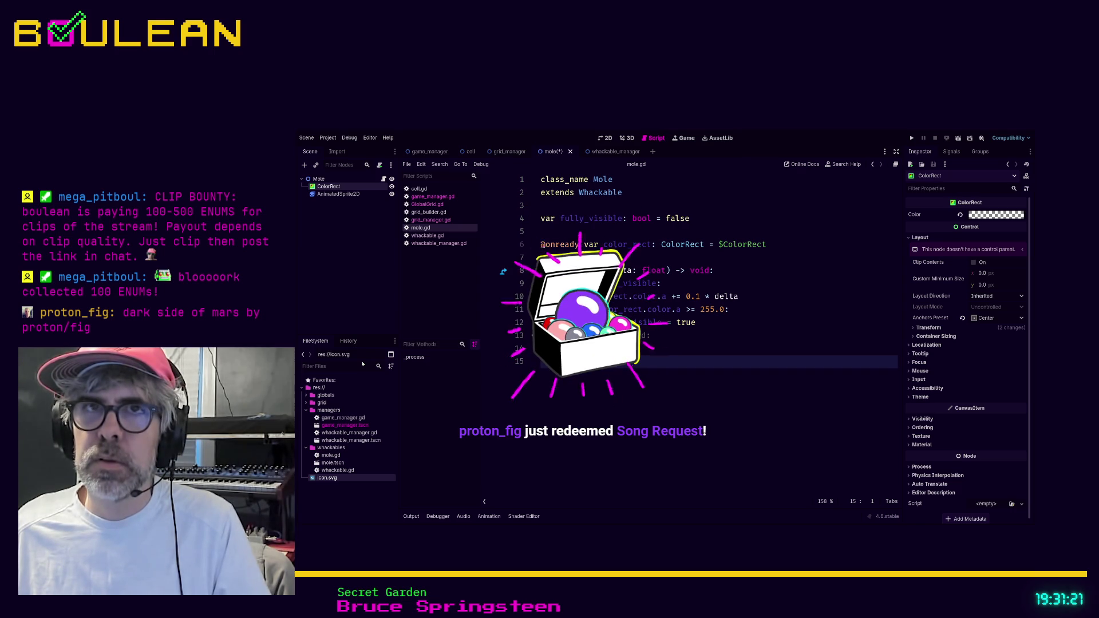
{"action": "key", "text": "Delete"}
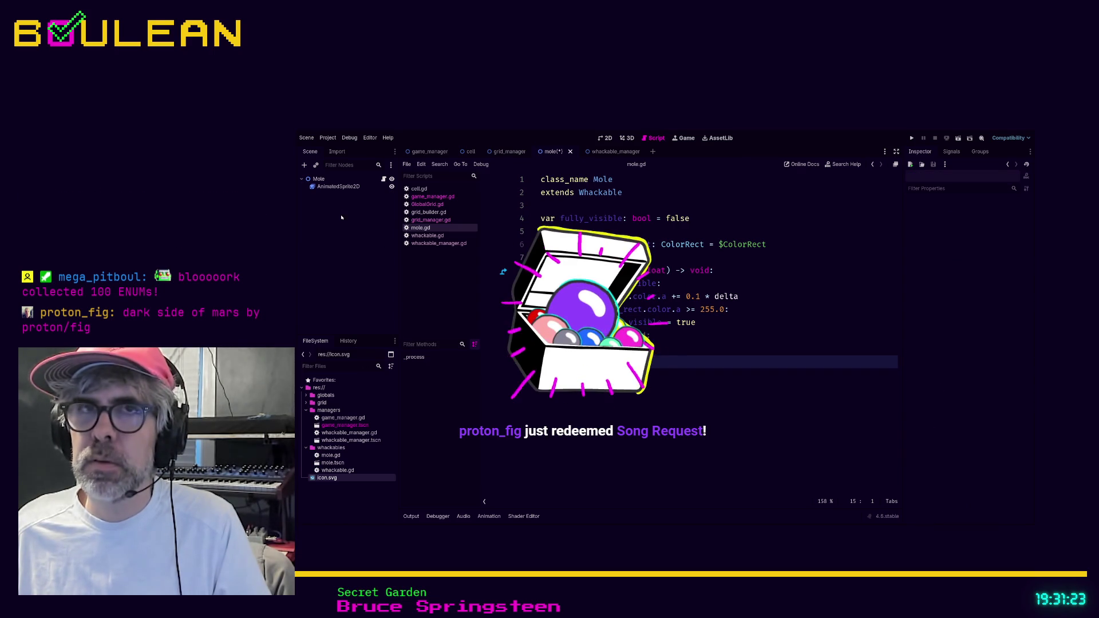
{"action": "left_click", "coordinate": [334, 187]}
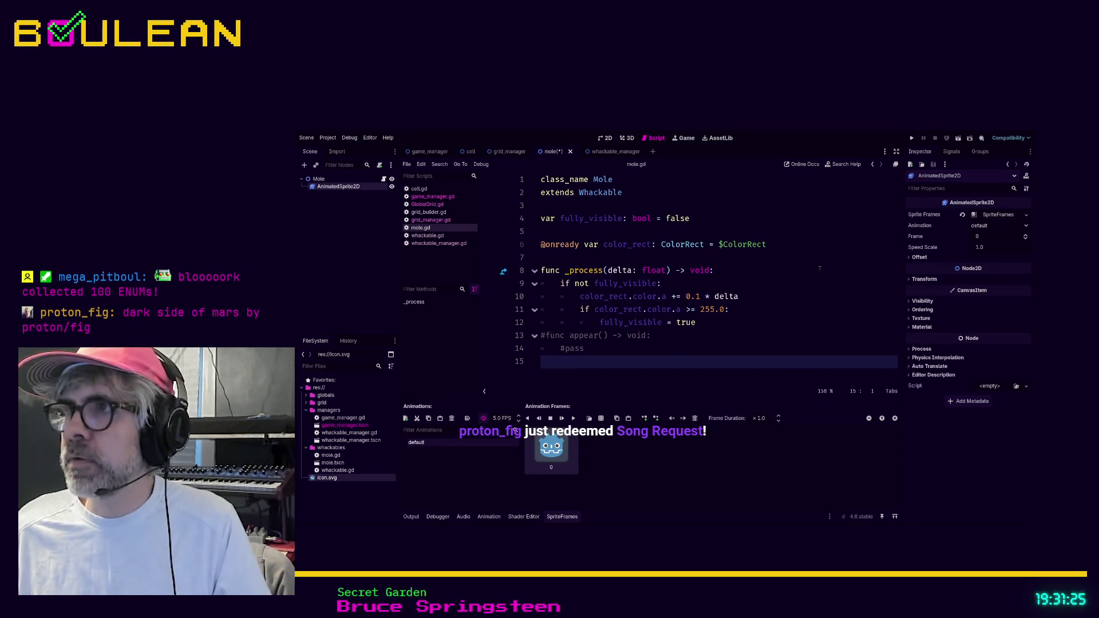
{"action": "left_click", "coordinate": [914, 278]}
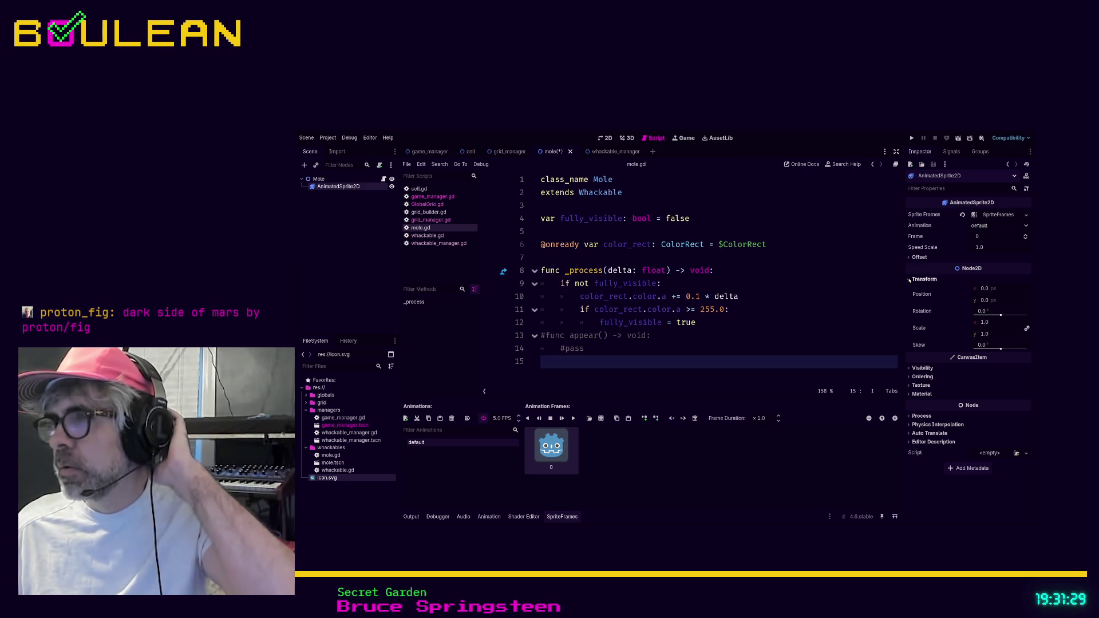
{"action": "left_click", "coordinate": [910, 279]}
{"action": "left_click", "coordinate": [911, 301]}
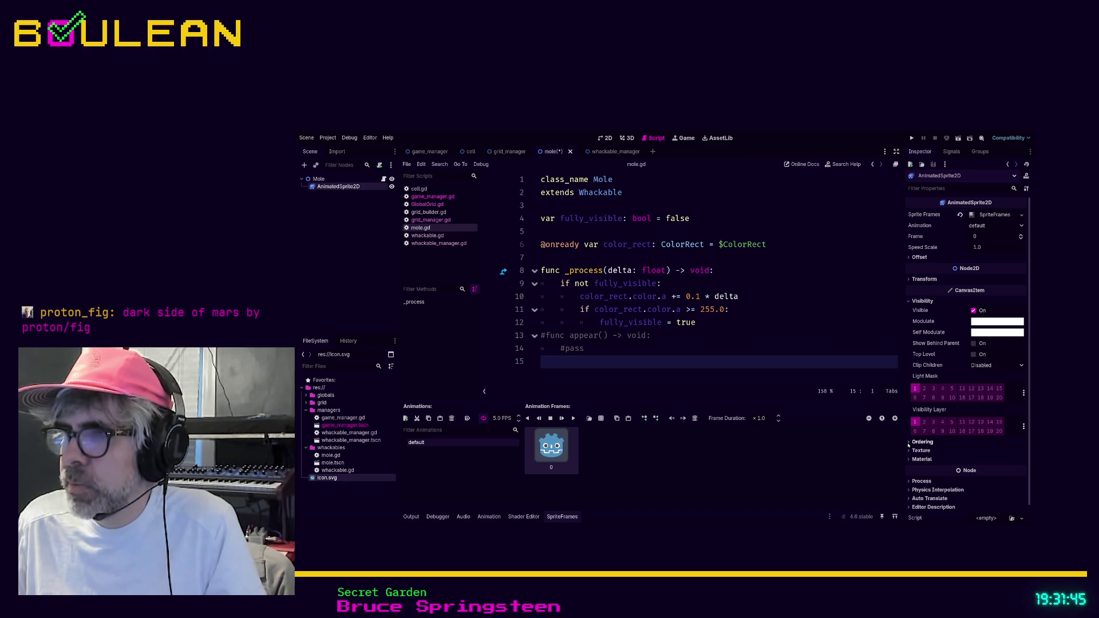
- Browse the sprite's Ordering section, make its Modulate transparent, and switch to the 2D view
{"action": "left_click", "coordinate": [908, 444]}
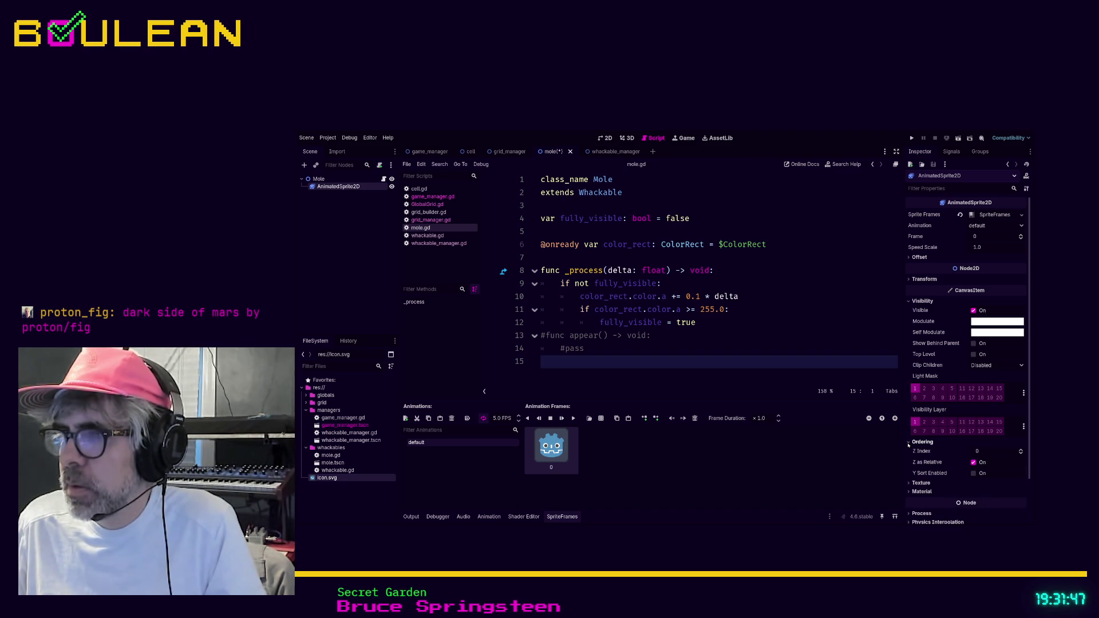
{"action": "left_click", "coordinate": [908, 443]}
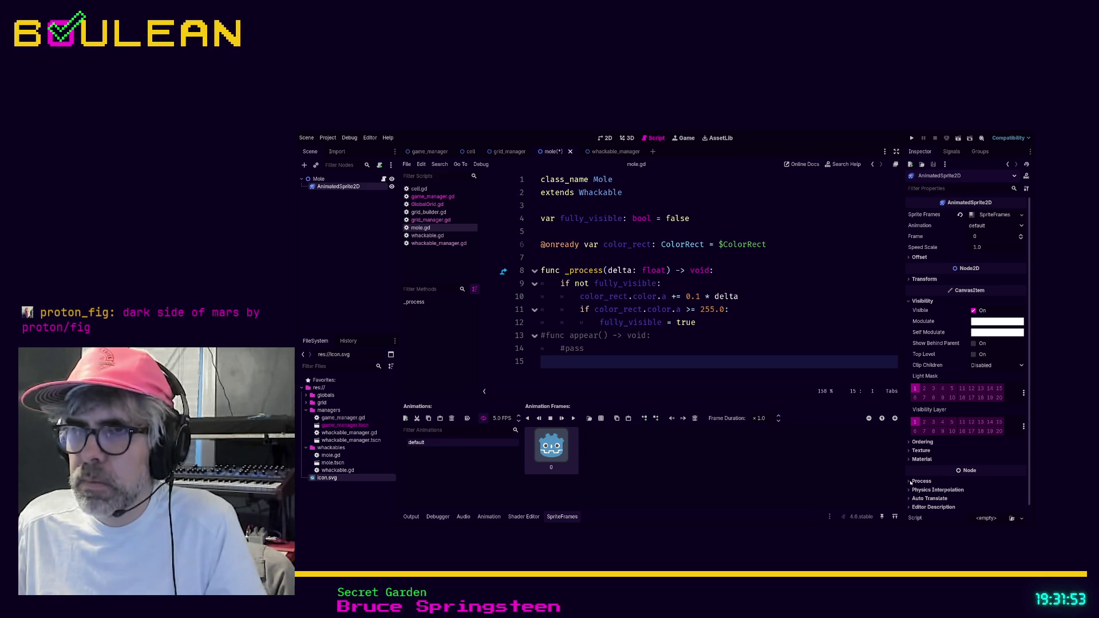
{"action": "key", "text": "ctrl+shift+z"}
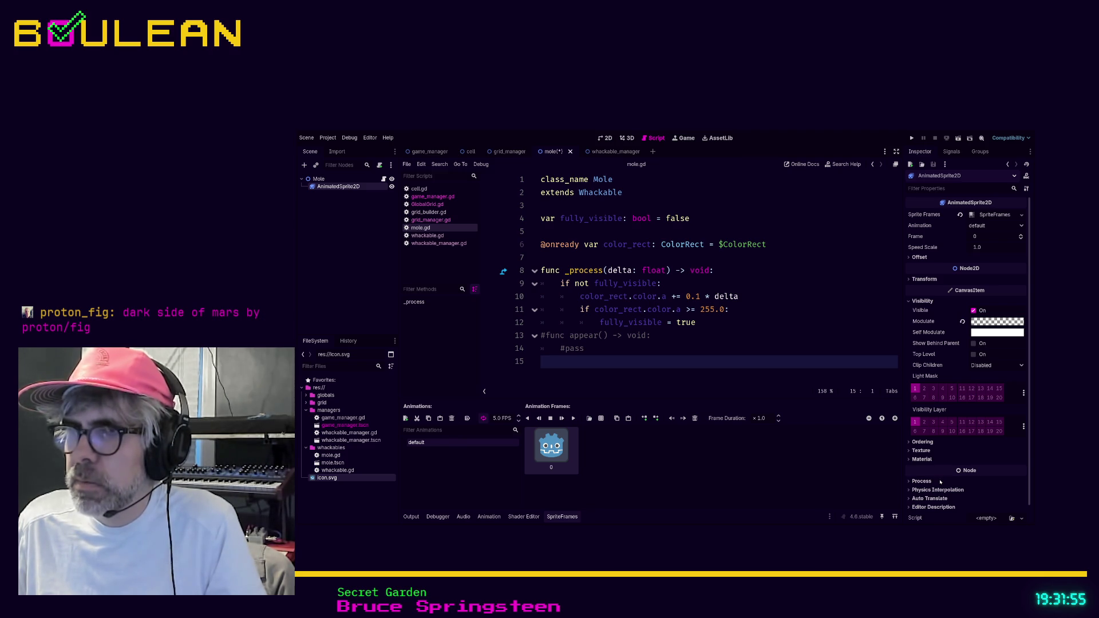
{"action": "left_click", "coordinate": [606, 139]}
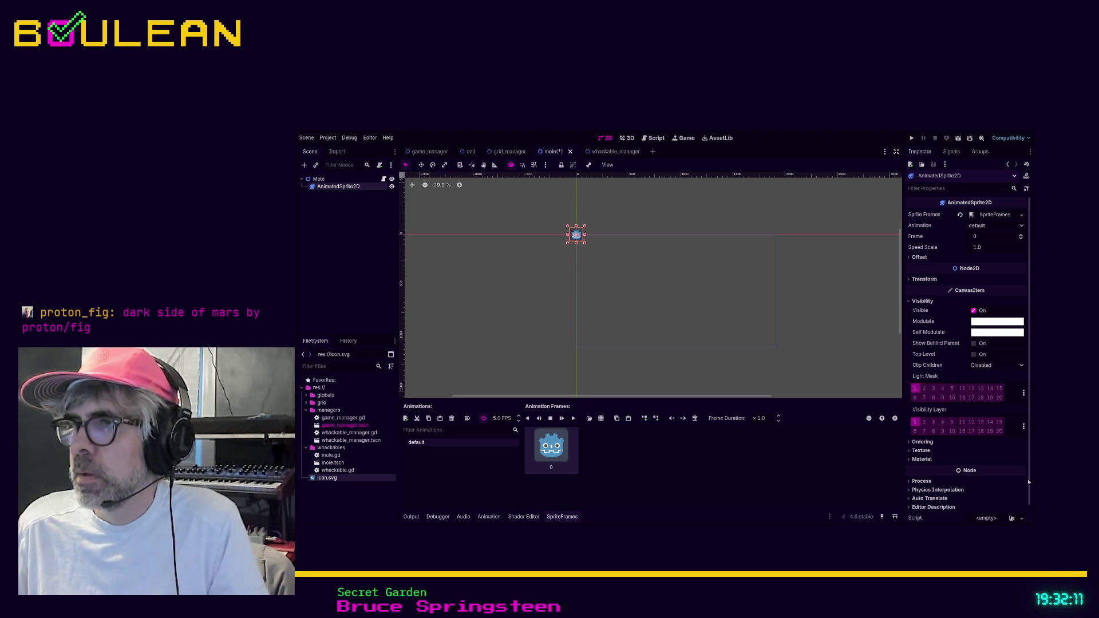
- Set the sprite's Modulate fully transparent and save the Mole scene
{"action": "key", "text": "ctrl+z"}
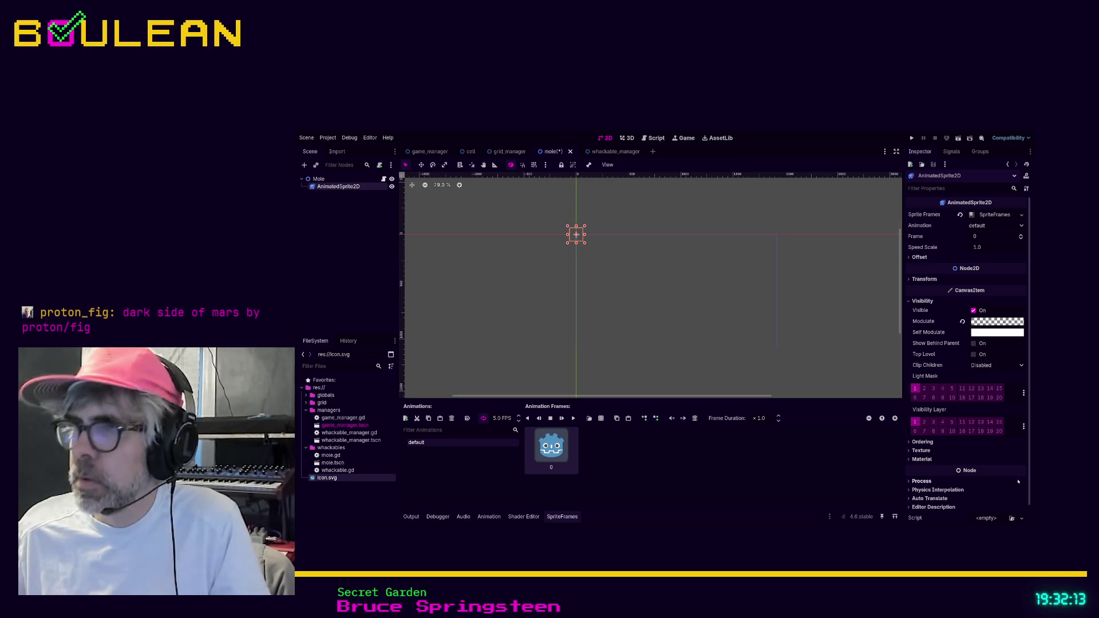
{"action": "left_click", "coordinate": [766, 349]}
{"action": "key", "text": "ctrl+s"}
- Delete mole.gd's commented-out appear function and move its _process function into whackable.gd
{"action": "left_click", "coordinate": [653, 137]}
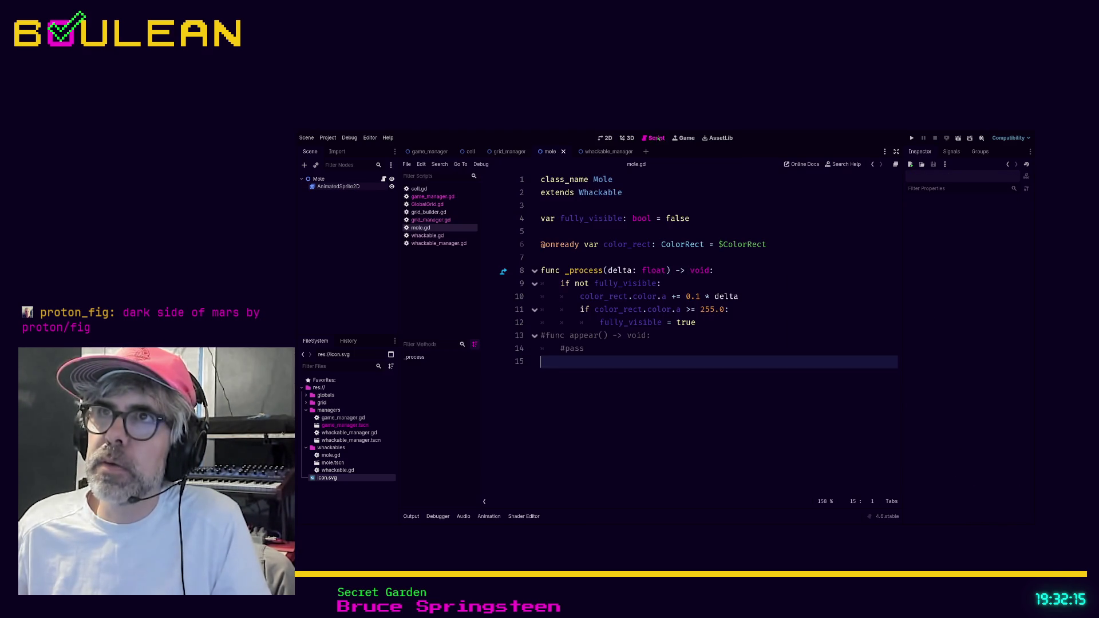
{"action": "left_click_drag", "start_coordinate": [585, 348], "coordinate": [532, 338]}
{"action": "key", "text": "Delete"}
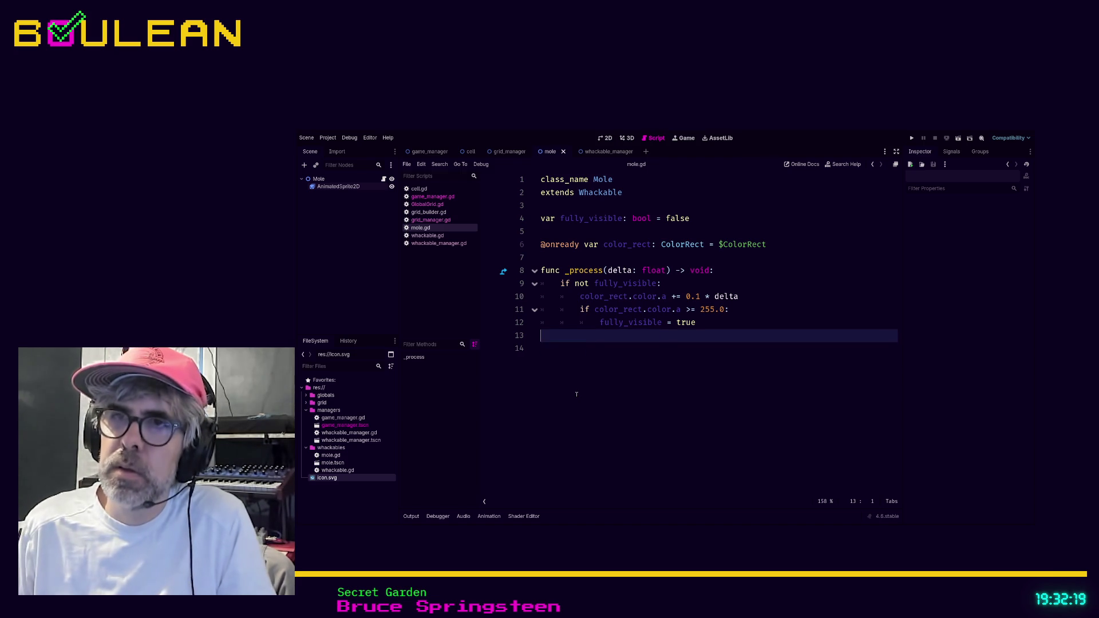
{"action": "key", "text": "Up"}
{"action": "key", "text": "shift+Home"}
{"action": "key", "text": "shift+Home"}
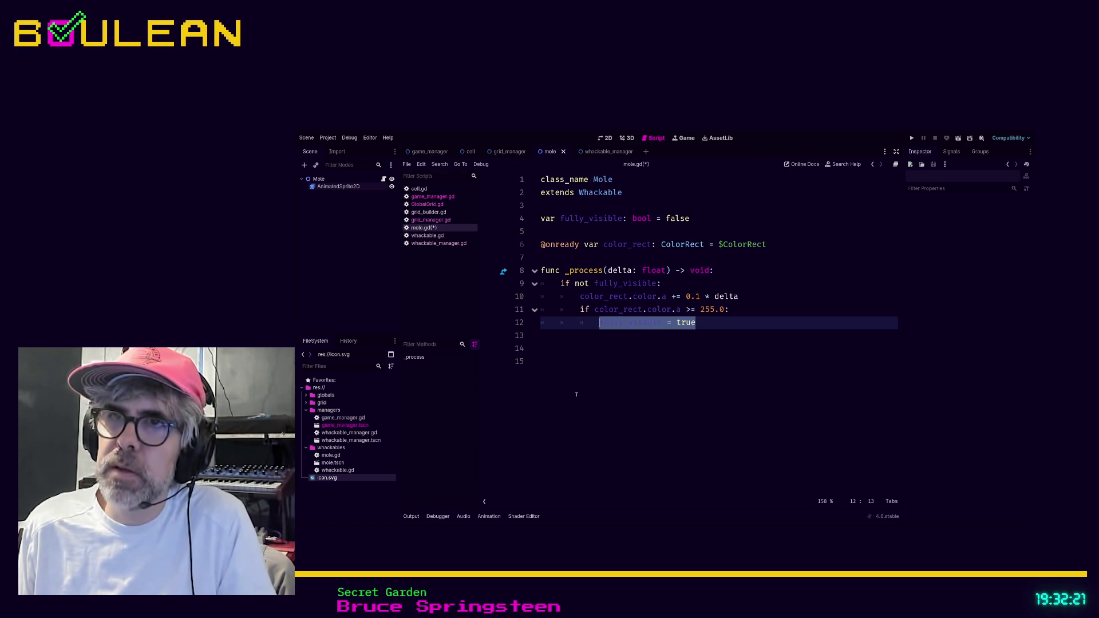
{"action": "key", "text": "shift+Up"}
{"action": "key", "text": "shift+Up"}
{"action": "key", "text": "shift+Up"}
{"action": "key", "text": "ctrl+x"}
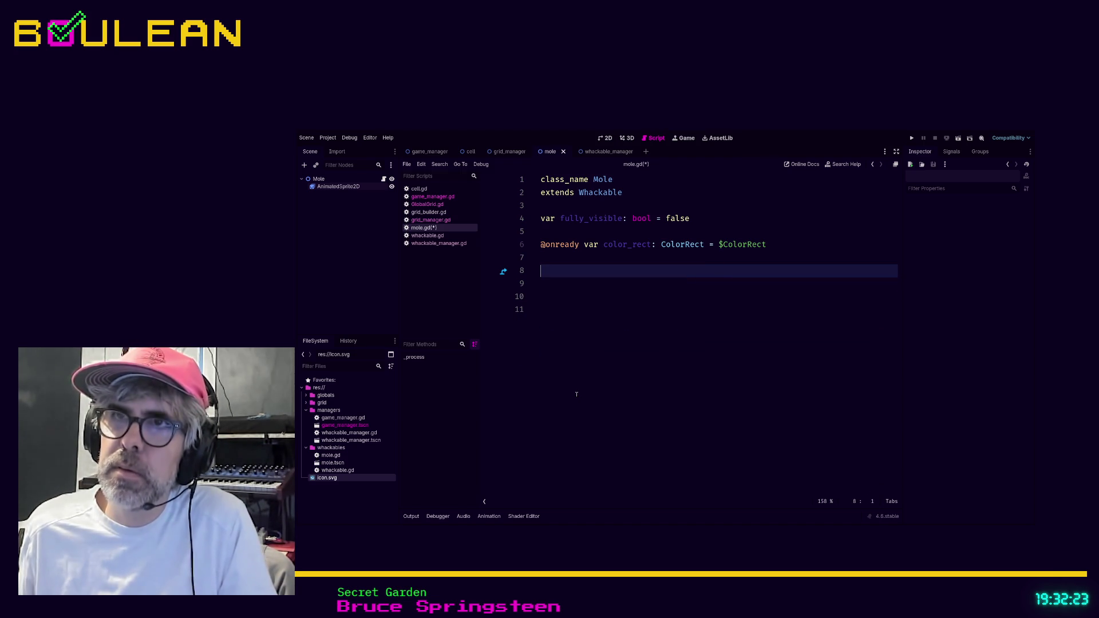
{"action": "left_click", "coordinate": [599, 193], "text": "ctrl"}
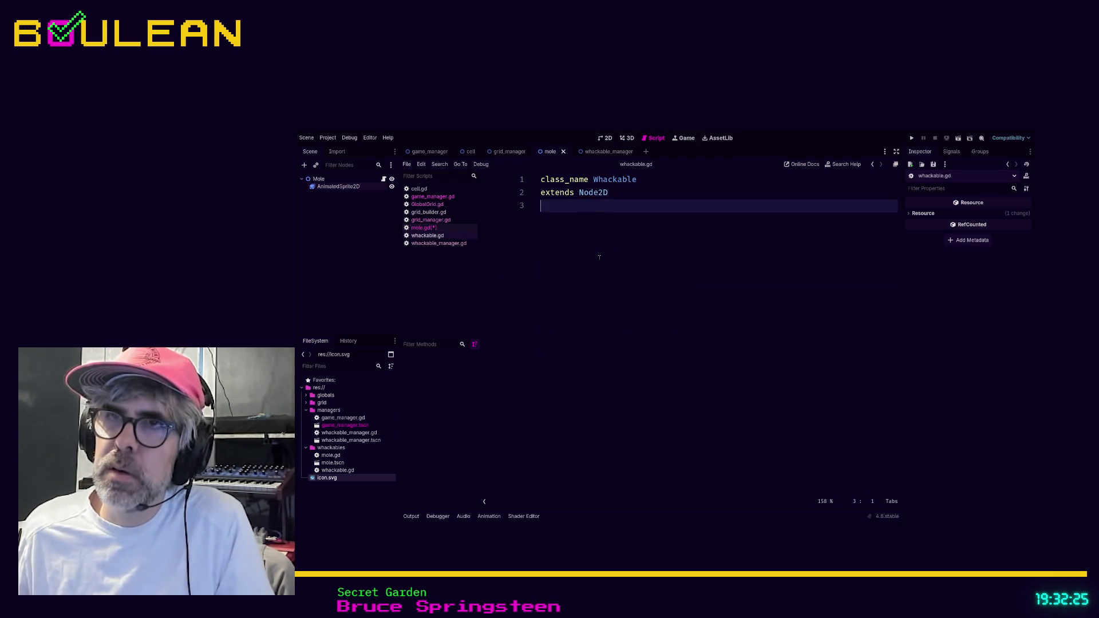
{"action": "key", "text": "Return"}
{"action": "key", "text": "Return"}
{"action": "key", "text": "ctrl+v"}
{"action": "key", "text": "ctrl+s"}
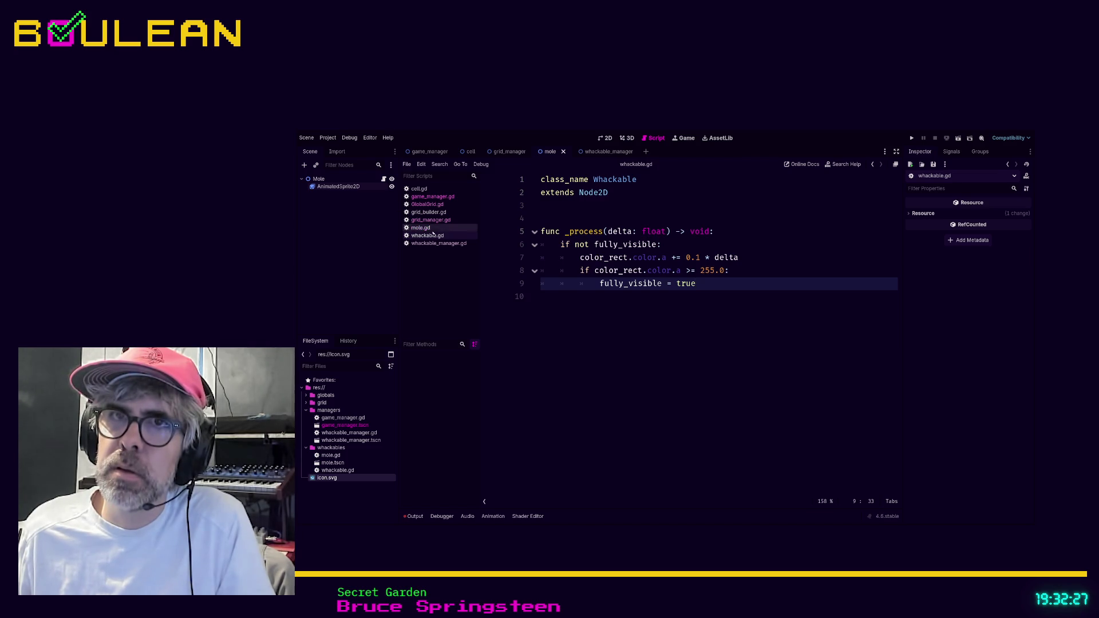
- Move the fully_visible declaration into whackable.gd and cut _process back out of it
{"action": "left_click", "coordinate": [428, 227]}
{"action": "left_click", "coordinate": [699, 220]}
{"action": "left_click_drag", "start_coordinate": [699, 220], "coordinate": [541, 220]}
{"action": "key", "text": "BackSpace"}
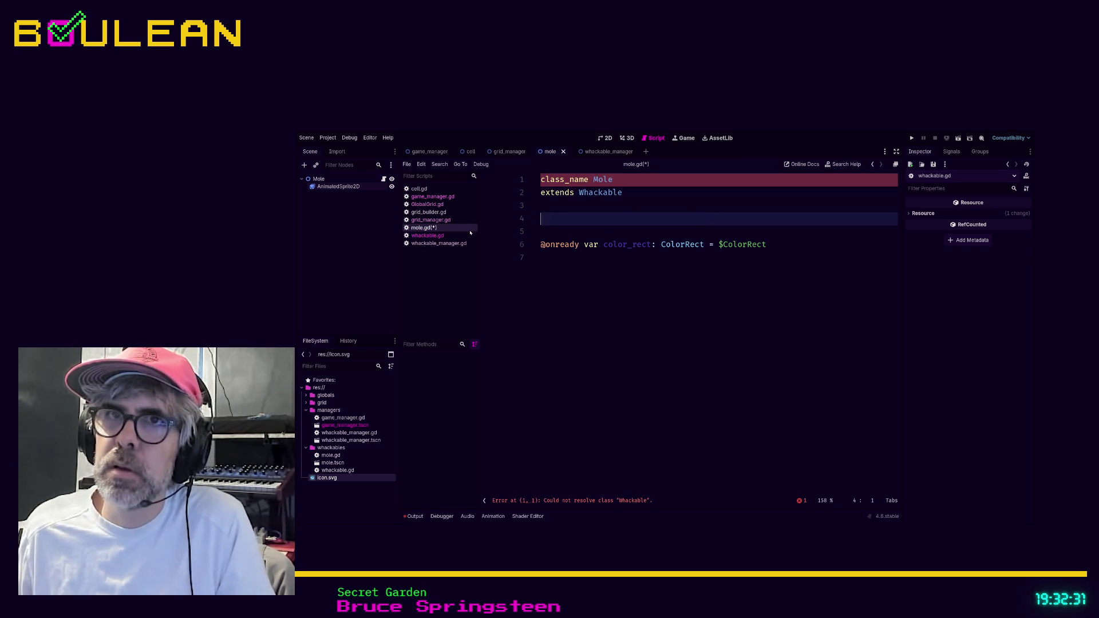
{"action": "left_click", "coordinate": [439, 236]}
{"action": "left_click", "coordinate": [585, 208]}
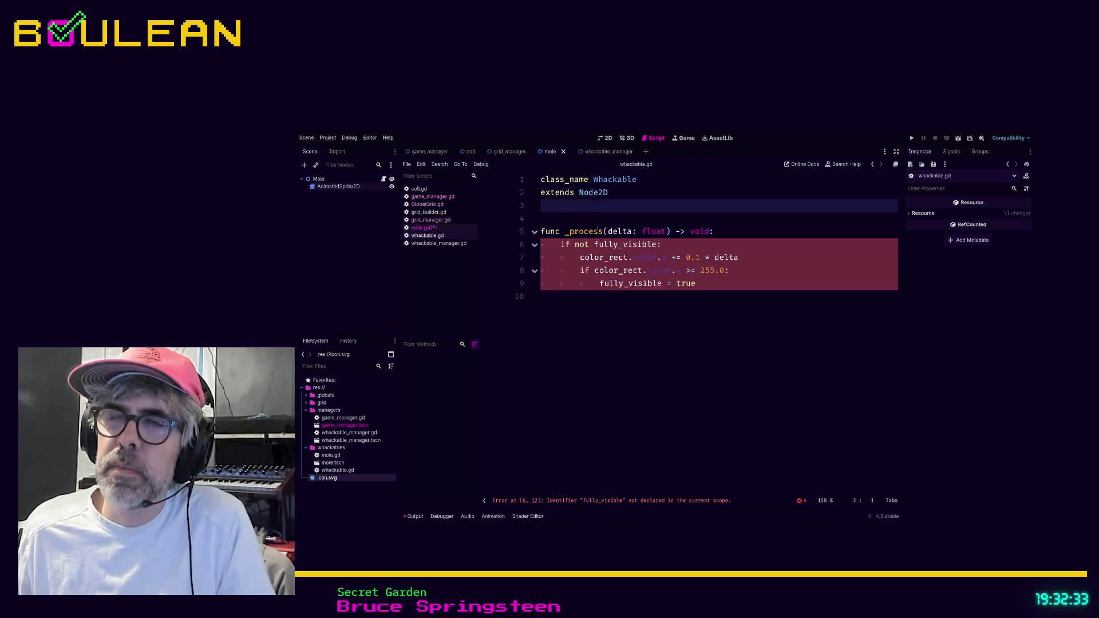
{"action": "key", "text": "Return"}
{"action": "key", "text": "ctrl+v"}
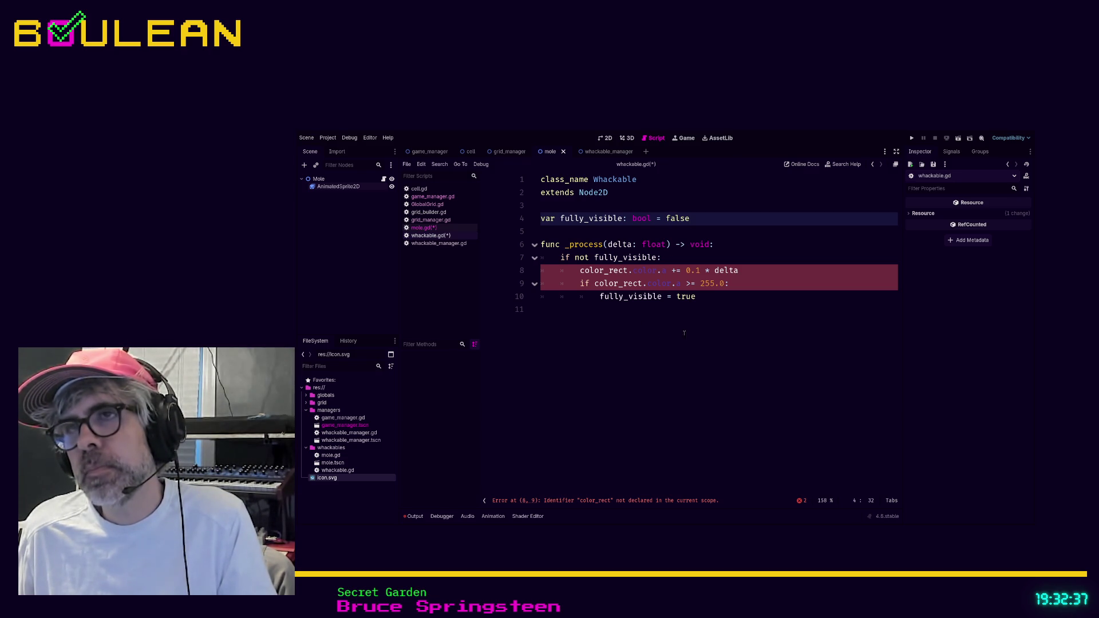
{"action": "left_click_drag", "start_coordinate": [719, 295], "coordinate": [527, 245]}
{"action": "key", "text": "BackSpace"}
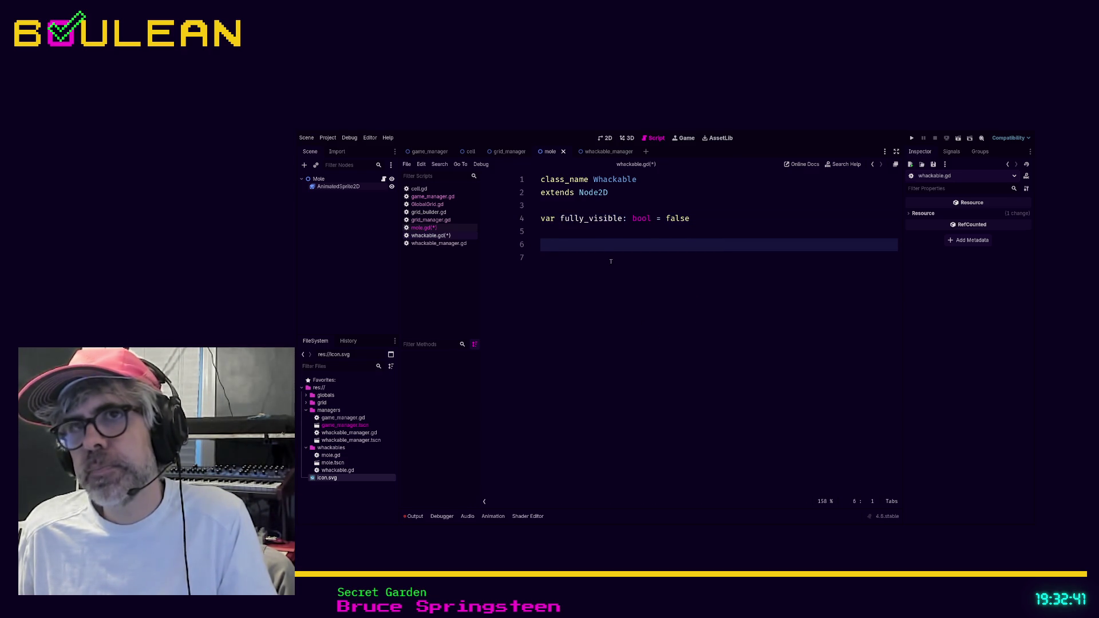
{"action": "key", "text": "ctrl+s"}
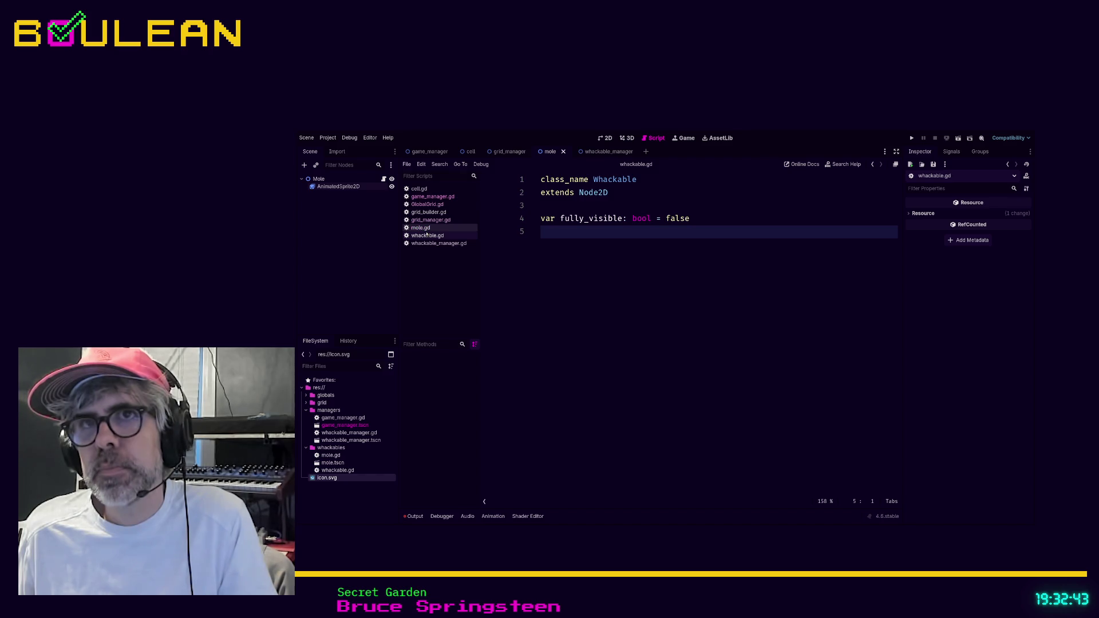
{"action": "left_click", "coordinate": [424, 228]}
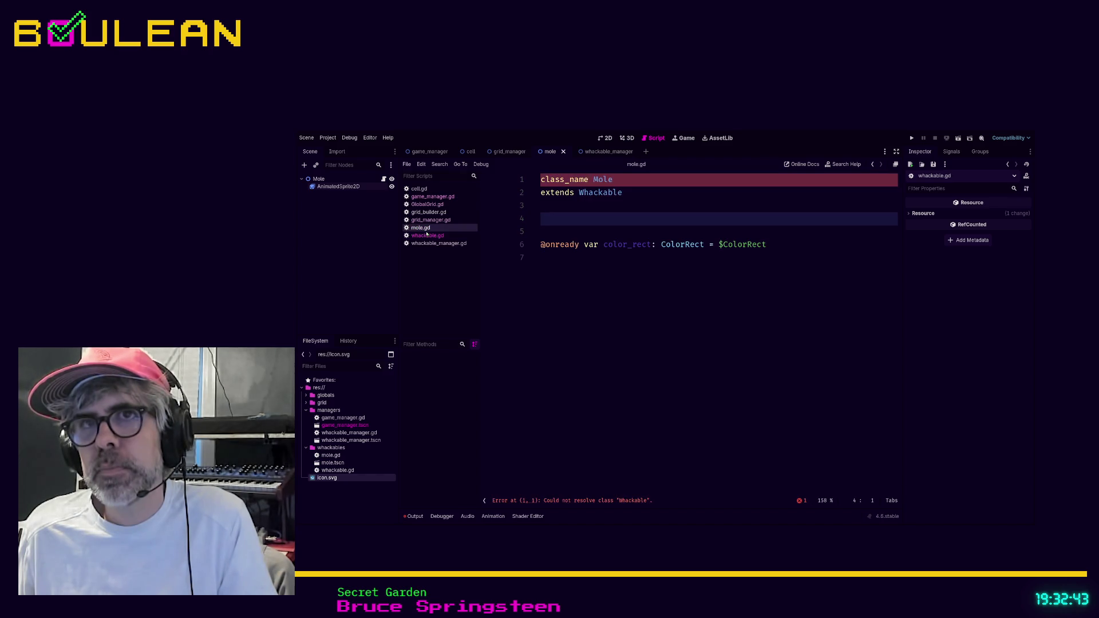
{"action": "left_click", "coordinate": [572, 277]}
{"action": "key", "text": "Return"}
{"action": "key", "text": "ctrl+v"}
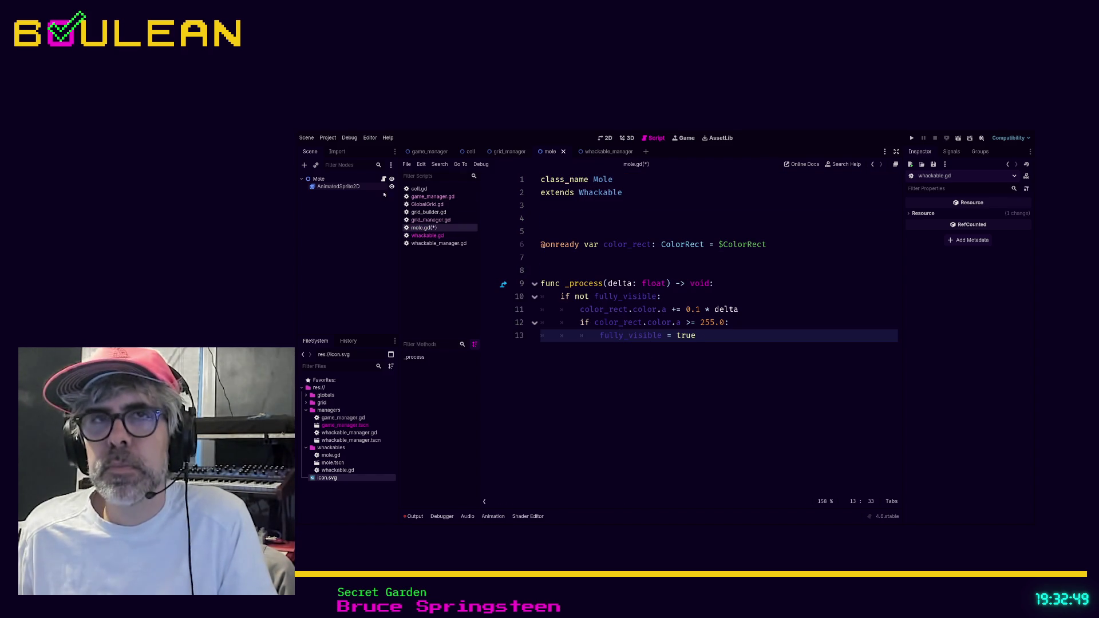
{"action": "mouse_move", "coordinate": [326, 189]}
{"action": "left_mouse_down"}
{"action": "mouse_move", "coordinate": [543, 220]}
{"action": "mouse_move", "coordinate": [548, 262]}
{"action": "left_mouse_up"}
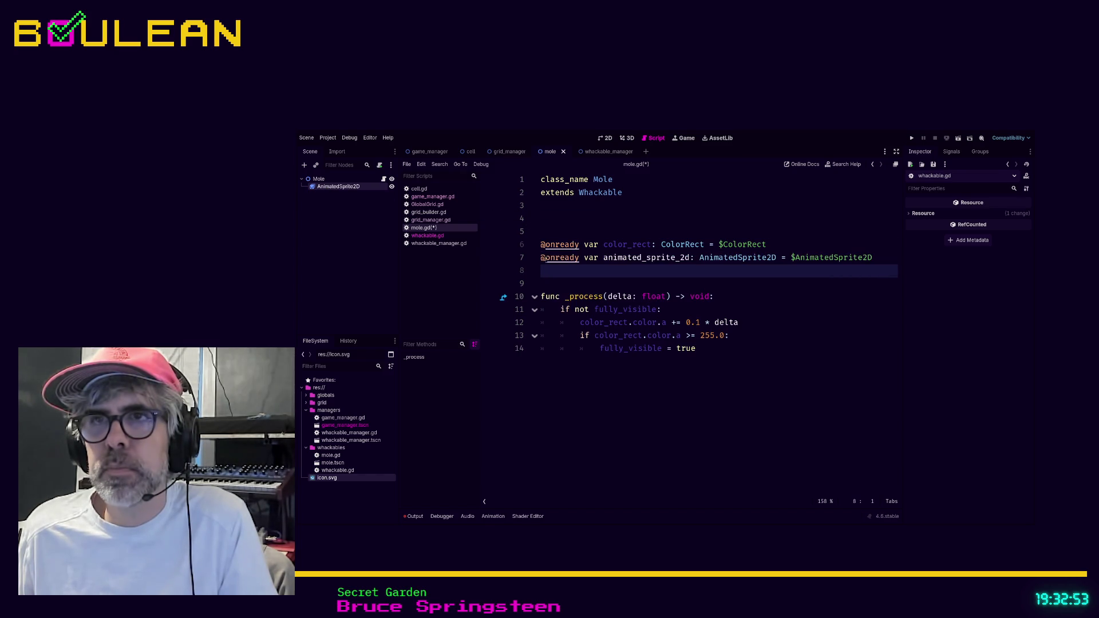
{"action": "left_click", "coordinate": [791, 244]}
{"action": "key", "text": "shift+Home"}
{"action": "key", "text": "BackSpace"}
{"action": "key", "text": "BackSpace"}
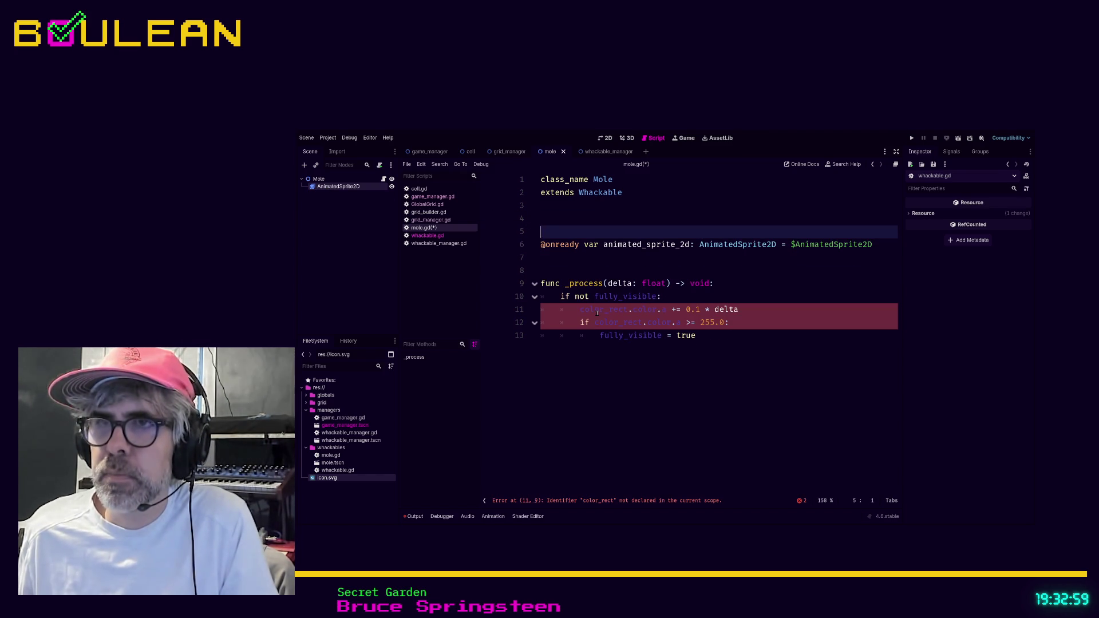
- Replace color_rect.color with animated_sprite_2d.modulate on lines 11 and 12, then open a new line 4
{"action": "left_click", "coordinate": [656, 309]}
{"action": "key", "text": "shift+Home"}
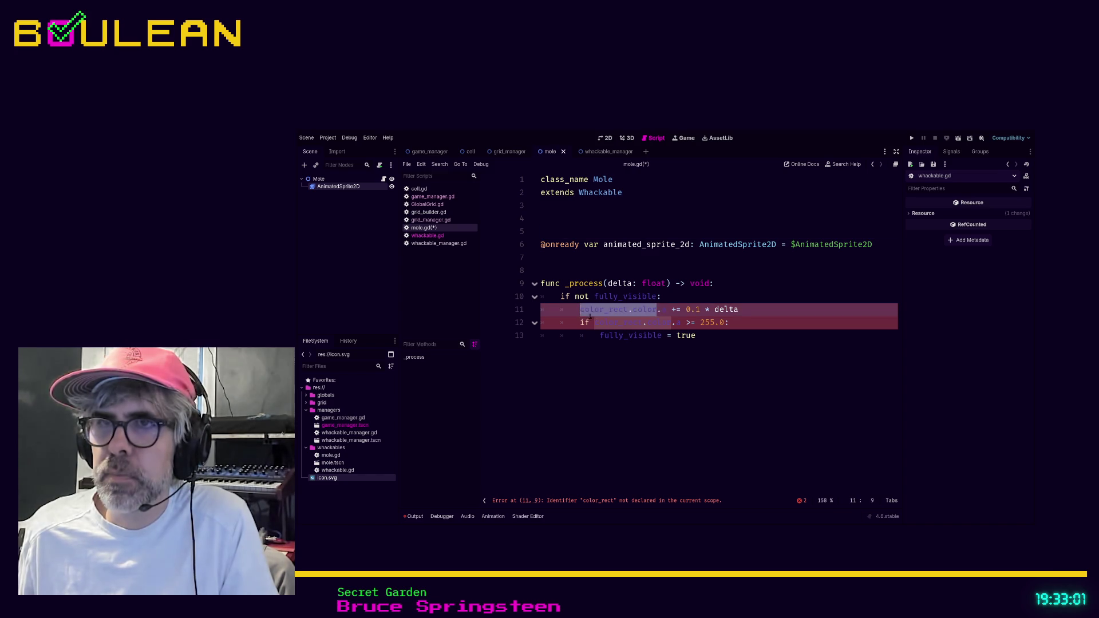
{"action": "type", "text": "animated"}
{"action": "type", "text": "_sprite_2d"}
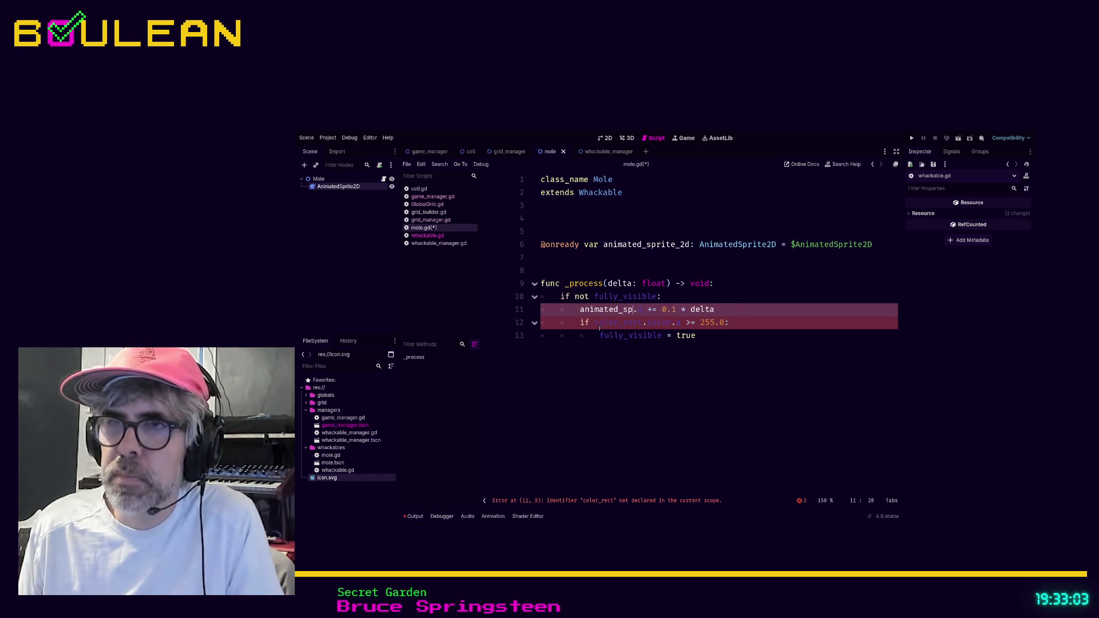
{"action": "type", "text": ".modulate"}
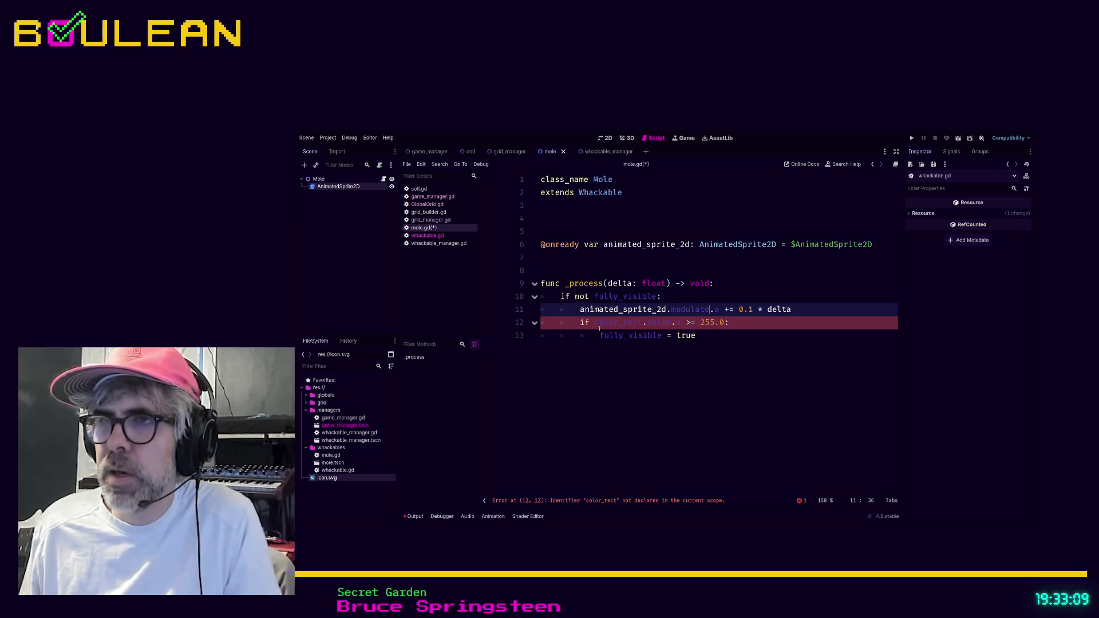
{"action": "key", "text": "shift+Home"}
{"action": "key", "text": "ctrl+c"}
{"action": "left_click_drag", "start_coordinate": [594, 323], "coordinate": [672, 323]}
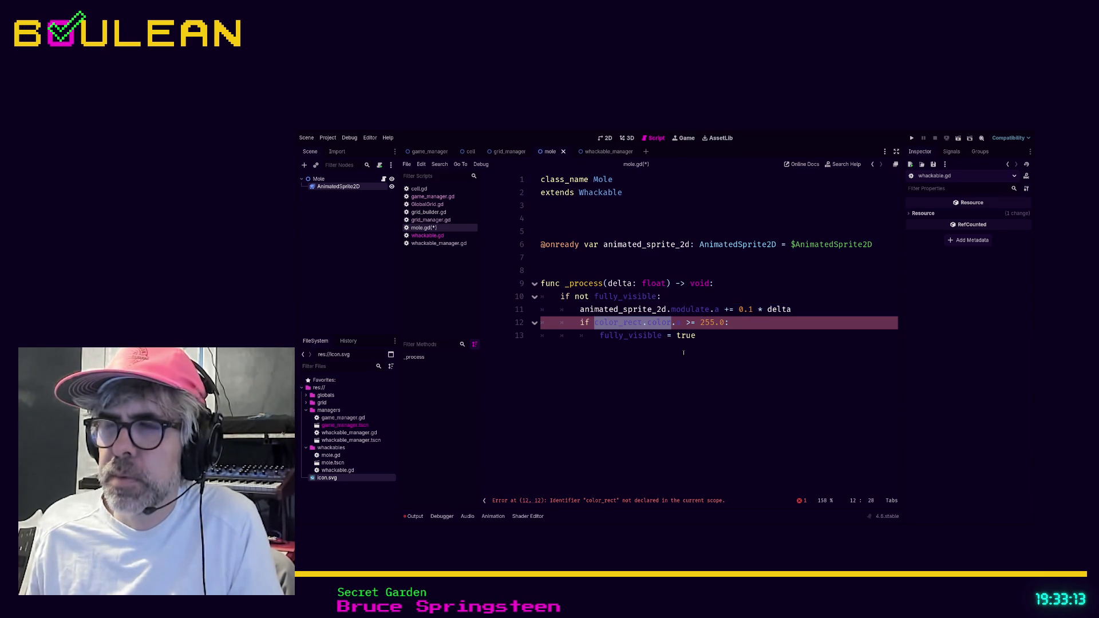
{"action": "key", "text": "ctrl+v"}
{"action": "left_click", "coordinate": [700, 358]}
{"action": "left_click", "coordinate": [561, 223]}
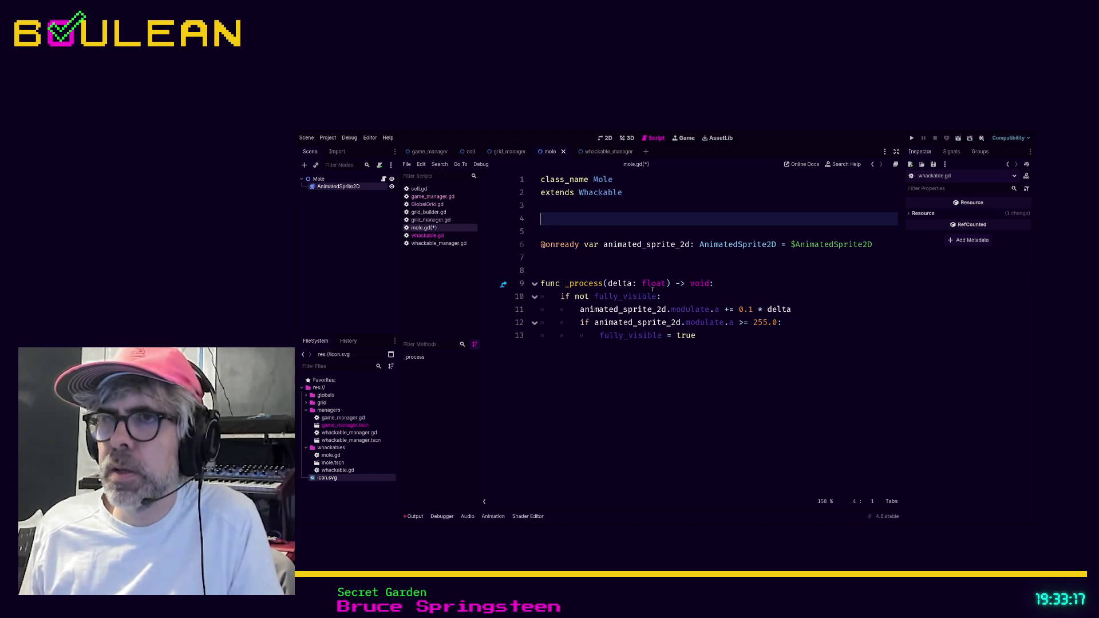
{"action": "key", "text": "Return"}
{"action": "key", "text": "Up"}
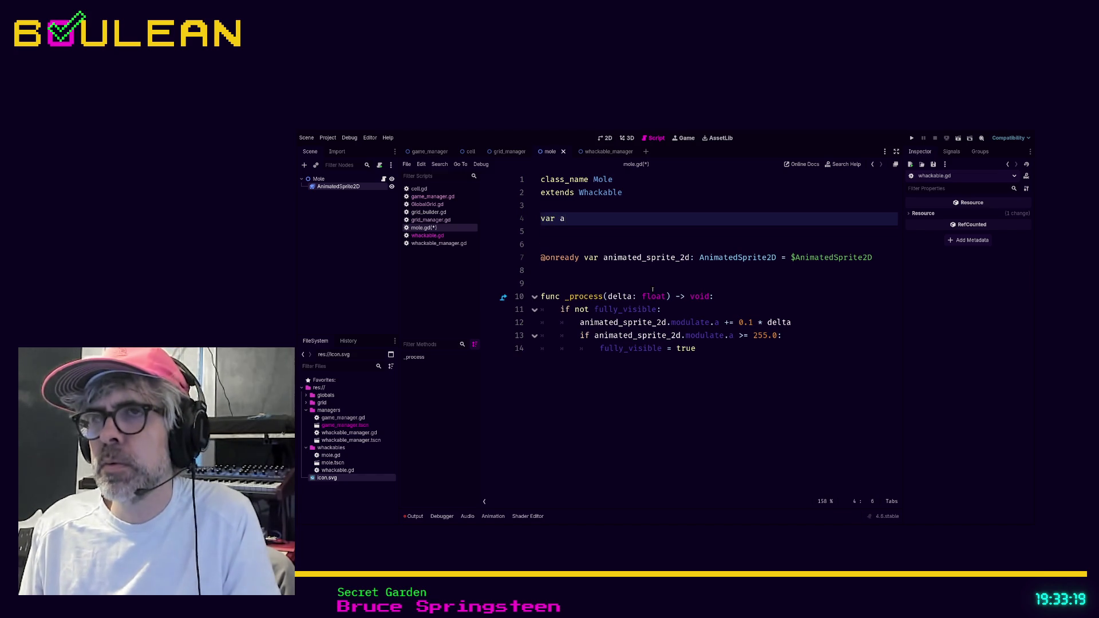
- Declare appearance_speed as a 0.25 float, use it in place of the 0.1 fade rate, and run the game
{"action": "type", "text": "ppearance_spee"}
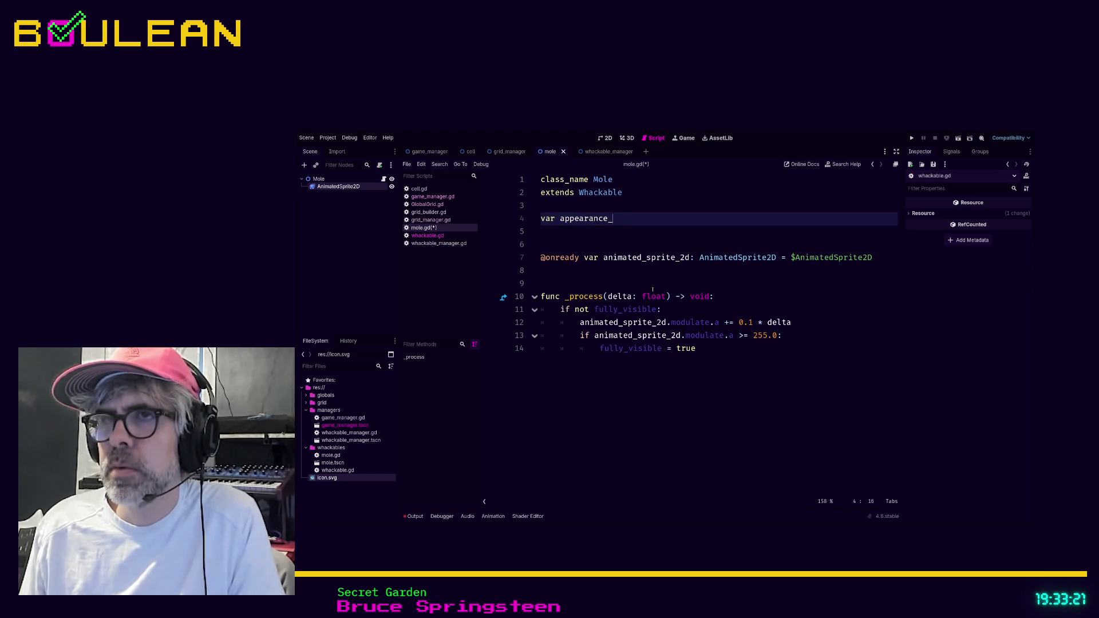
{"action": "type", "text": "d: float ="}
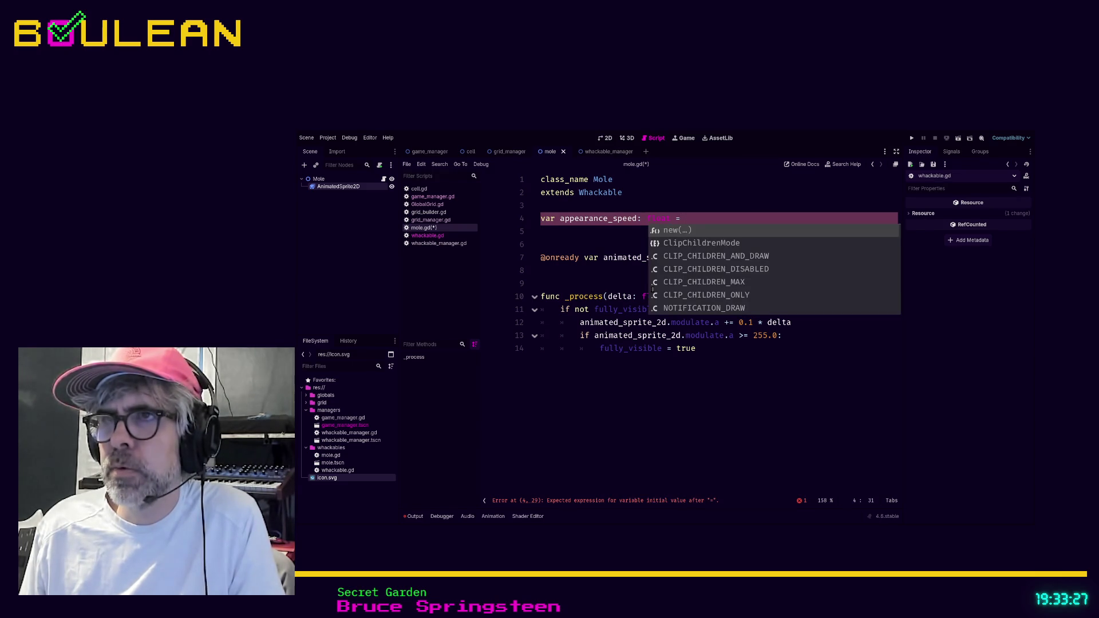
{"action": "type", "text": "0."}
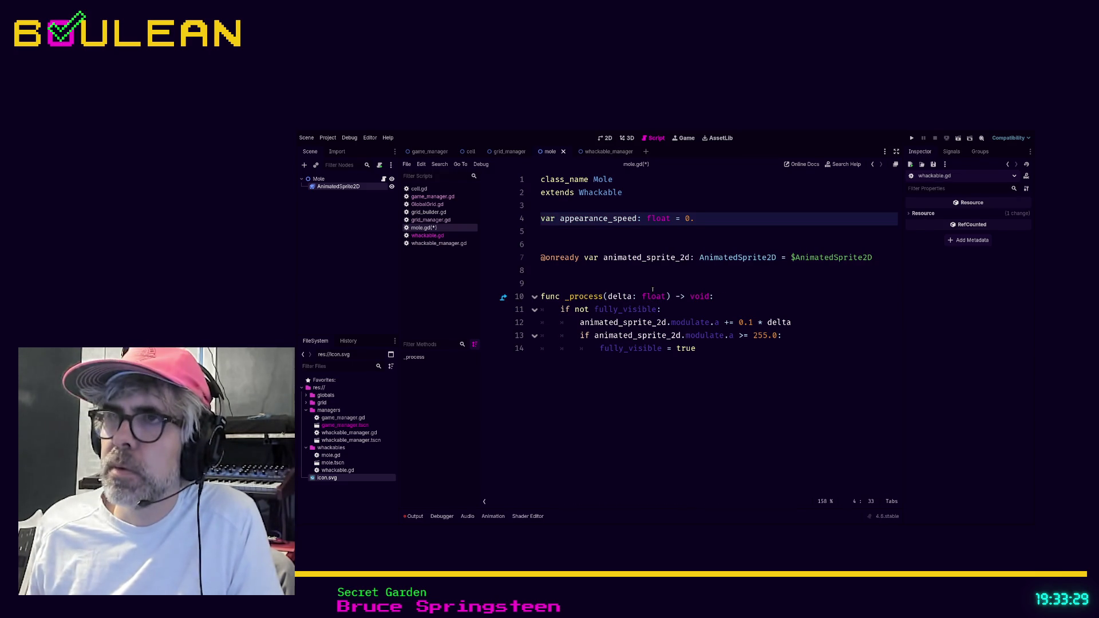
{"action": "type", "text": "25"}
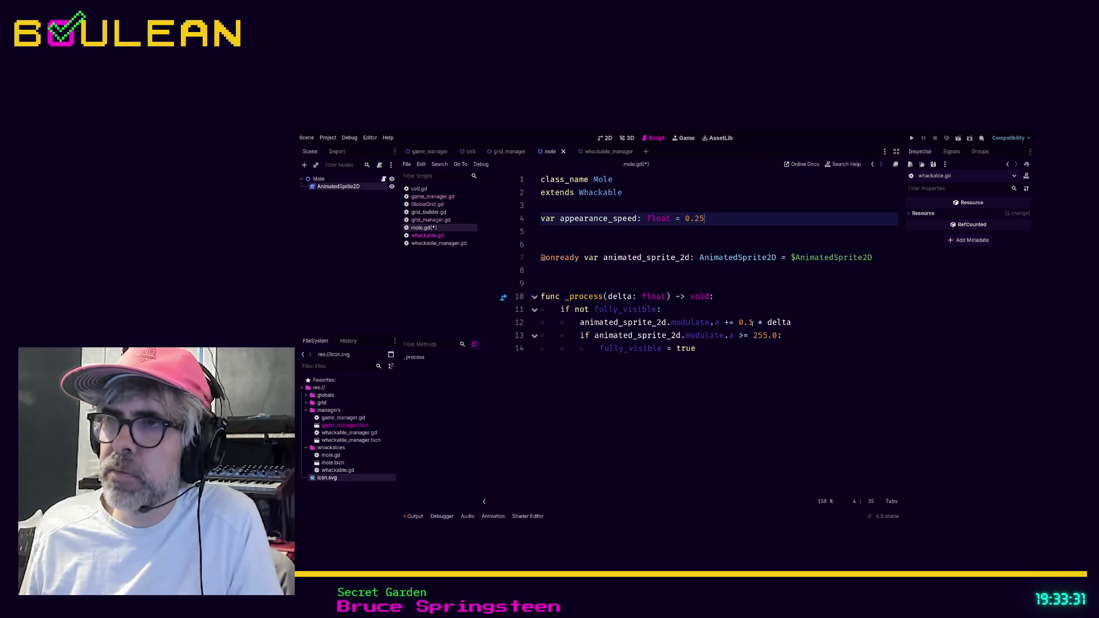
{"action": "left_click", "coordinate": [753, 323]}
{"action": "key", "text": "BackSpace"}
{"action": "key", "text": "BackSpace"}
{"action": "key", "text": "BackSpace"}
{"action": "type", "text": "appearance_"}
{"action": "type", "text": "speed"}
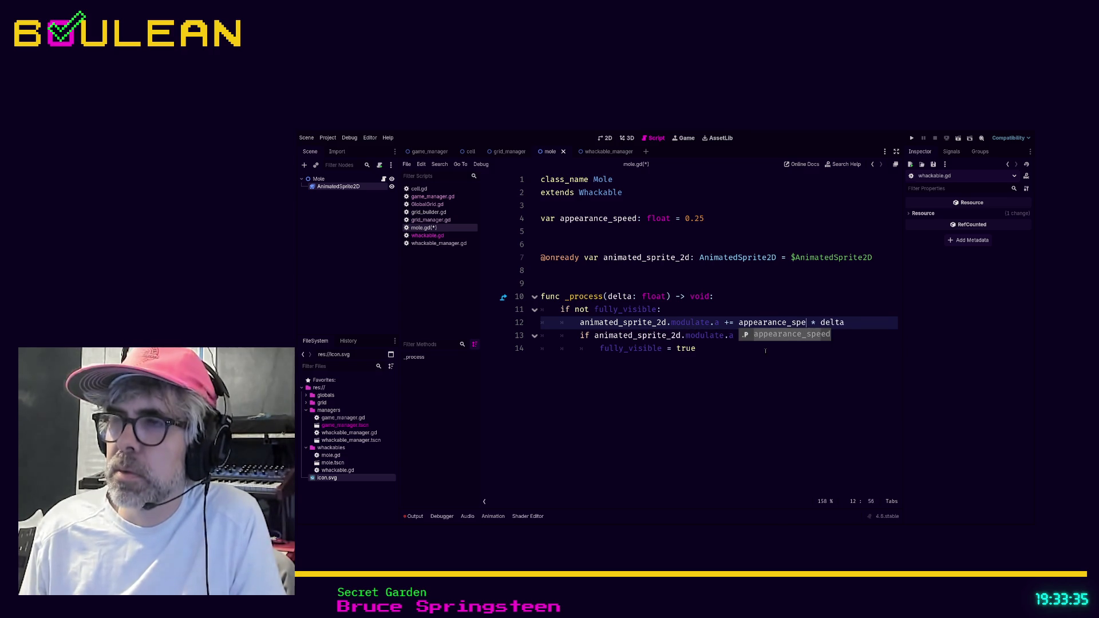
{"action": "left_click", "coordinate": [759, 364]}
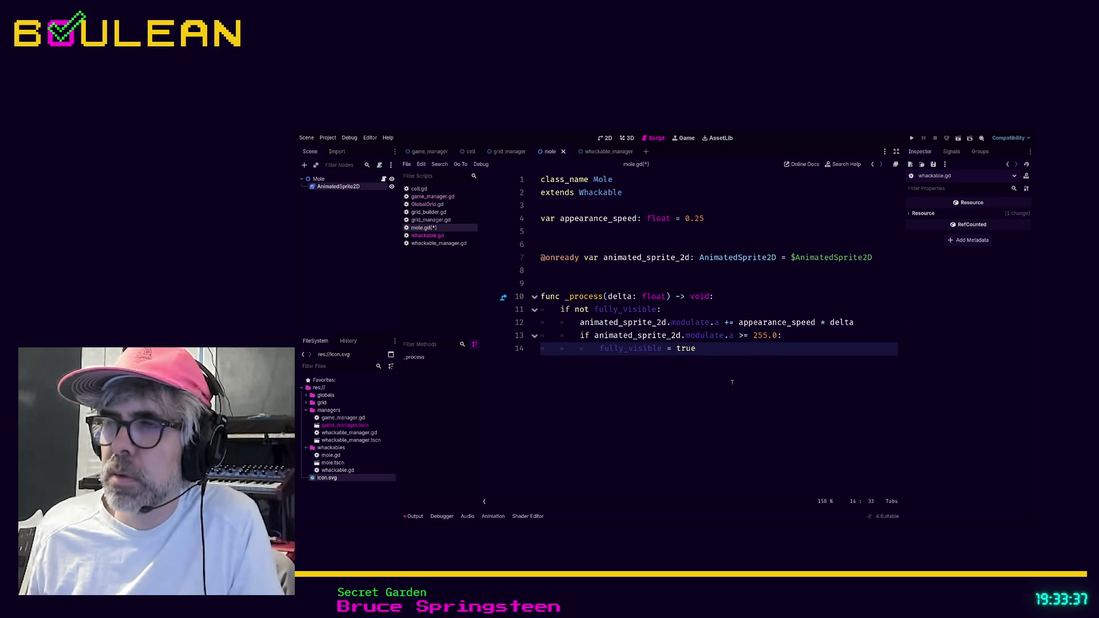
{"action": "key", "text": "F5"}
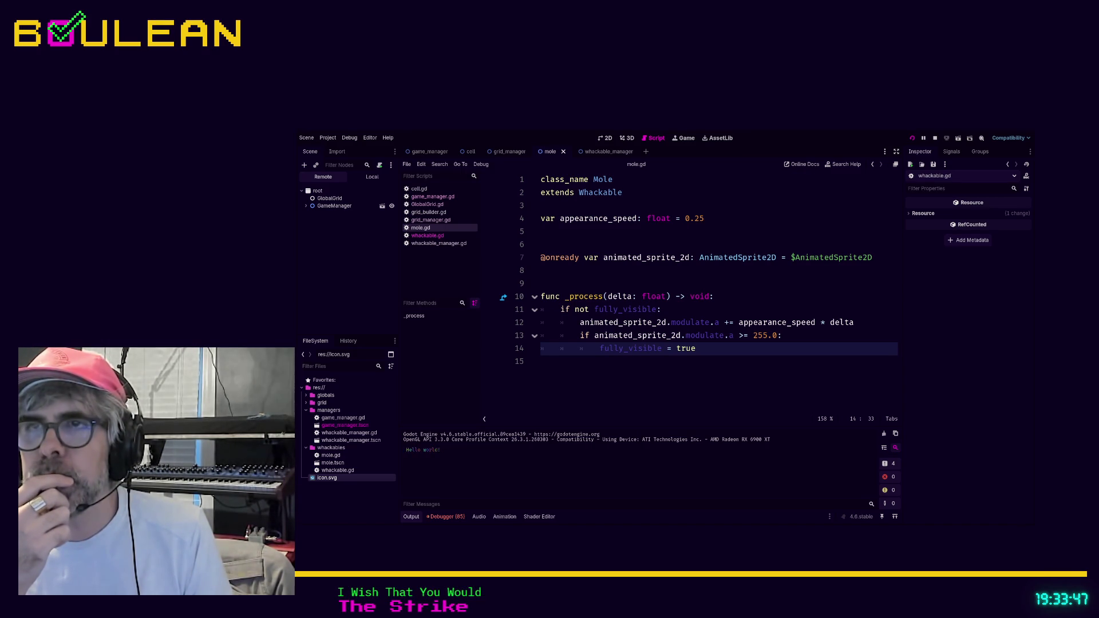
- Watch moles fade into the grid, stop the game, and select the mole's AnimatedSprite2D node
{"action": "key", "text": "F5"}
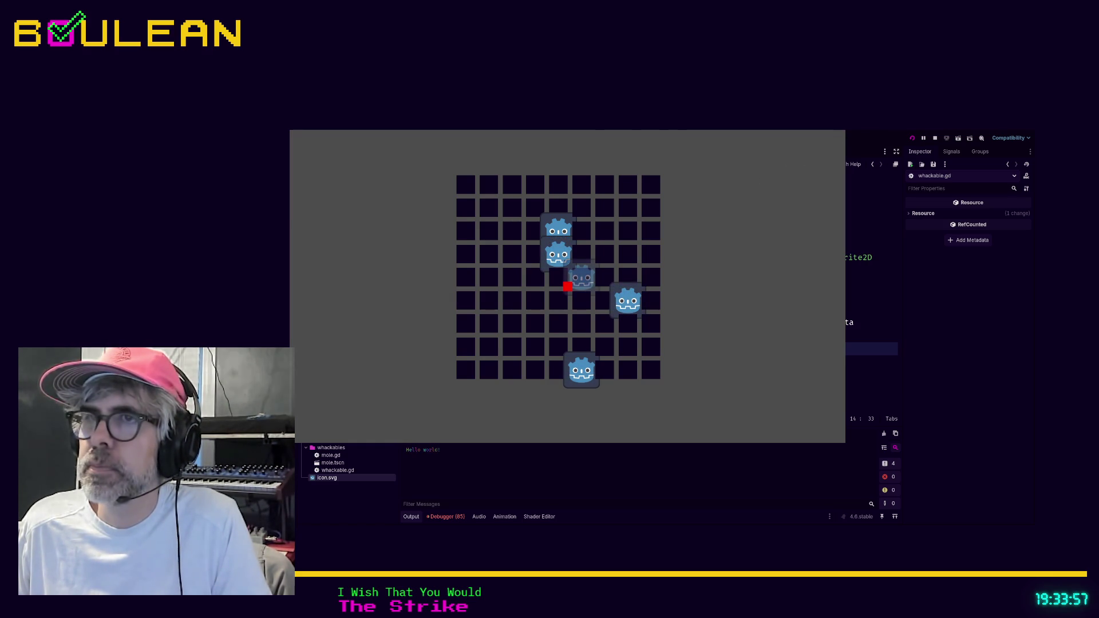
{"action": "left_click", "coordinate": [934, 138]}
{"action": "key", "text": "Down"}
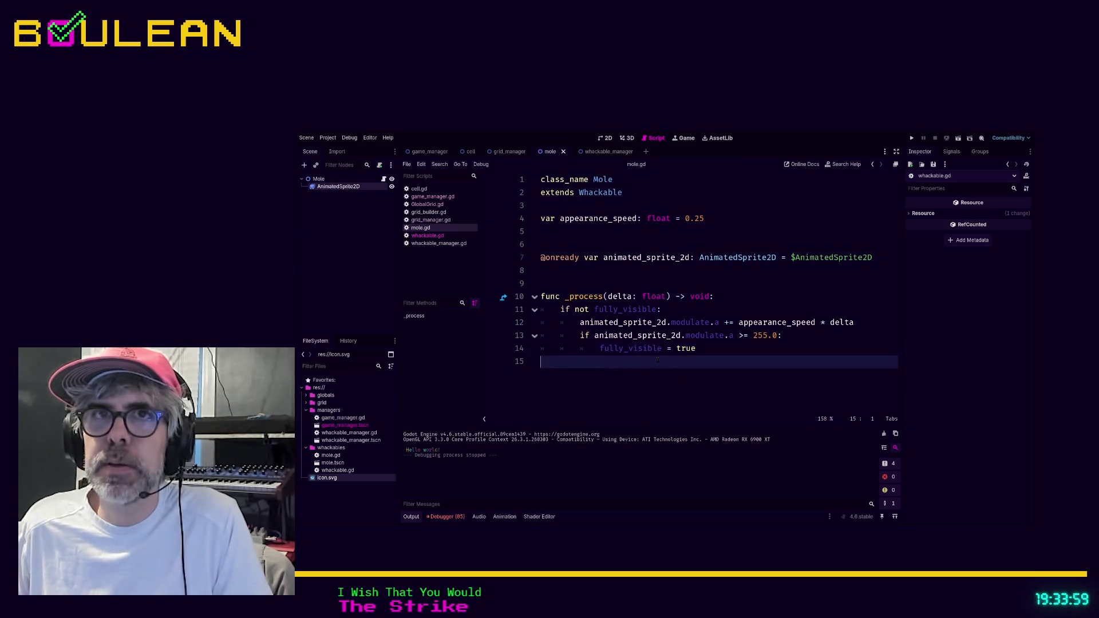
{"action": "left_click", "coordinate": [330, 188]}
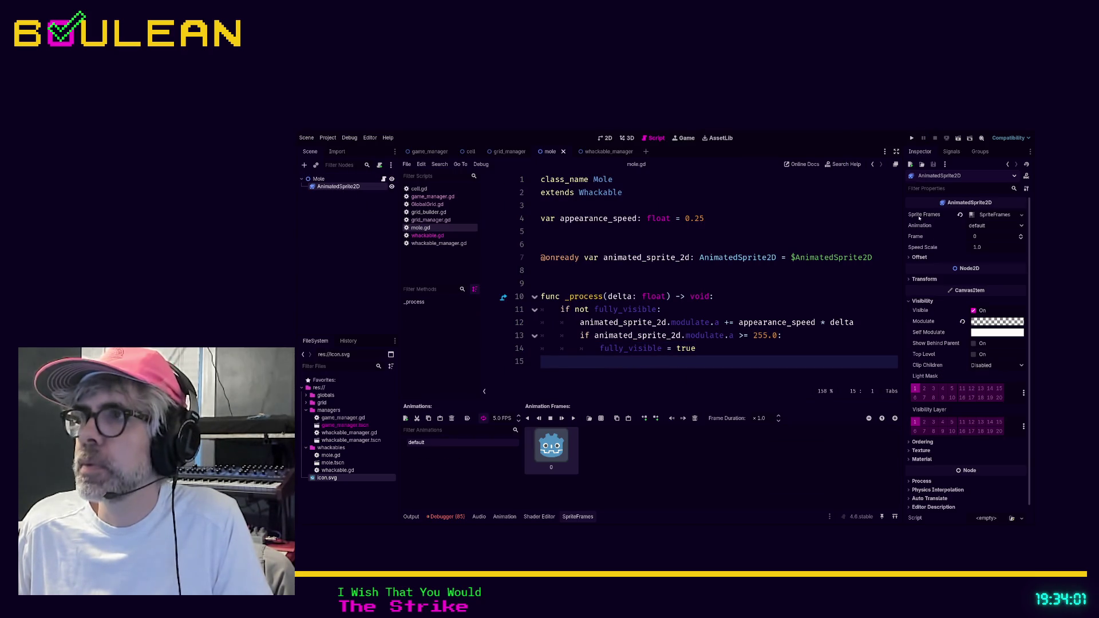
- Set the AnimatedSprite2D scale to 0.5 by 0.5, save, then select SpawnTimer in whackable_manager
{"action": "left_click", "coordinate": [941, 280]}
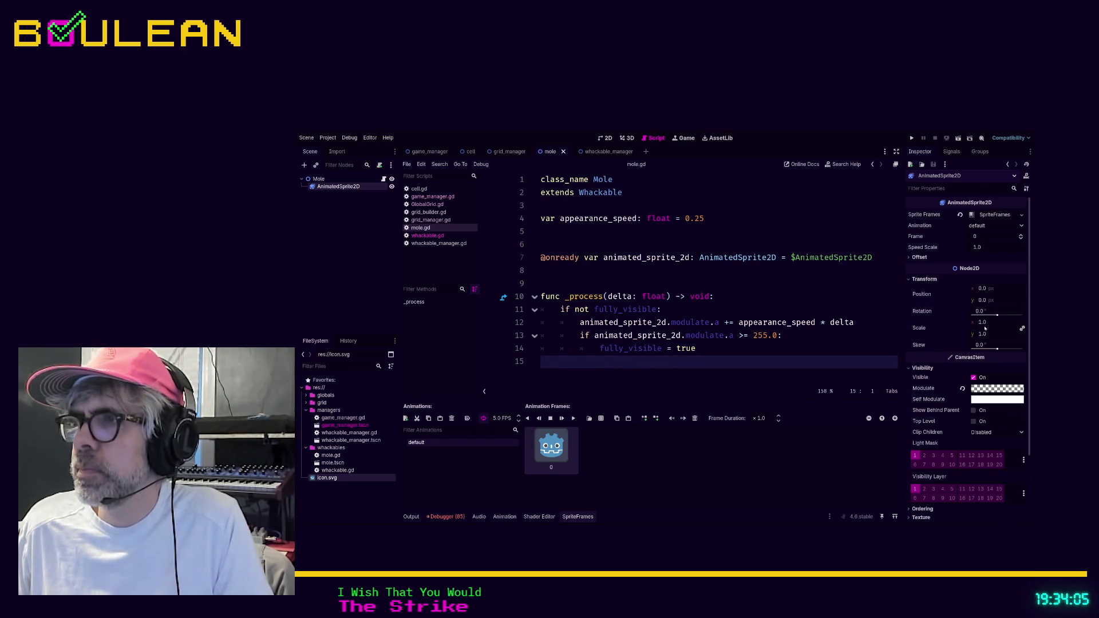
{"action": "left_click", "coordinate": [982, 322]}
{"action": "type", "text": "0.5"}
{"action": "key", "text": "Return"}
{"action": "left_click", "coordinate": [997, 335]}
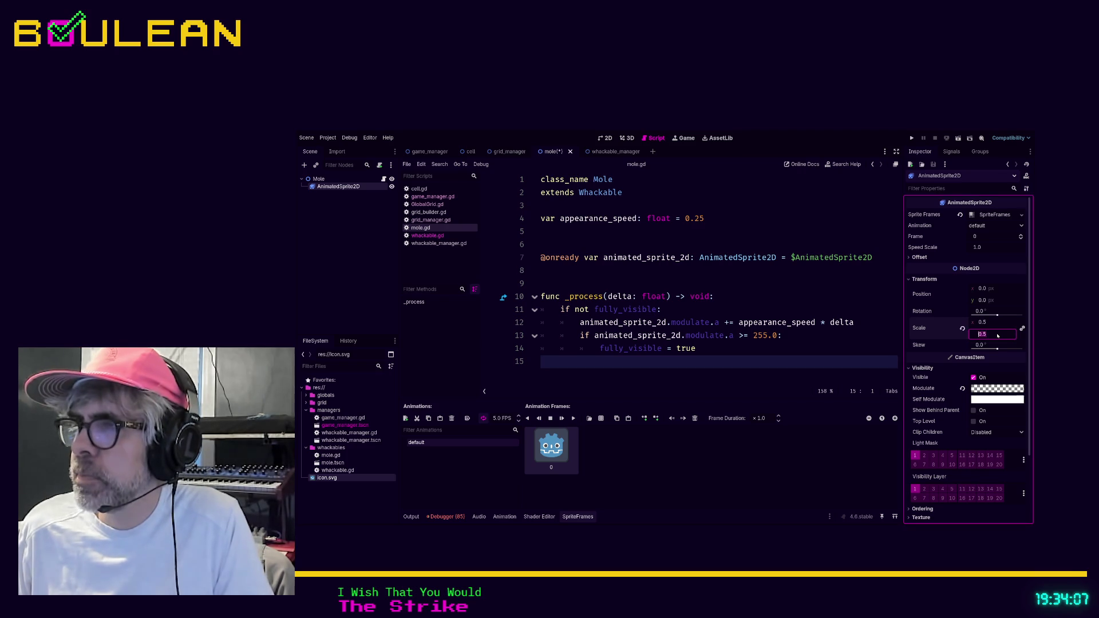
{"action": "key", "text": "Return"}
{"action": "key", "text": "ctrl+s"}
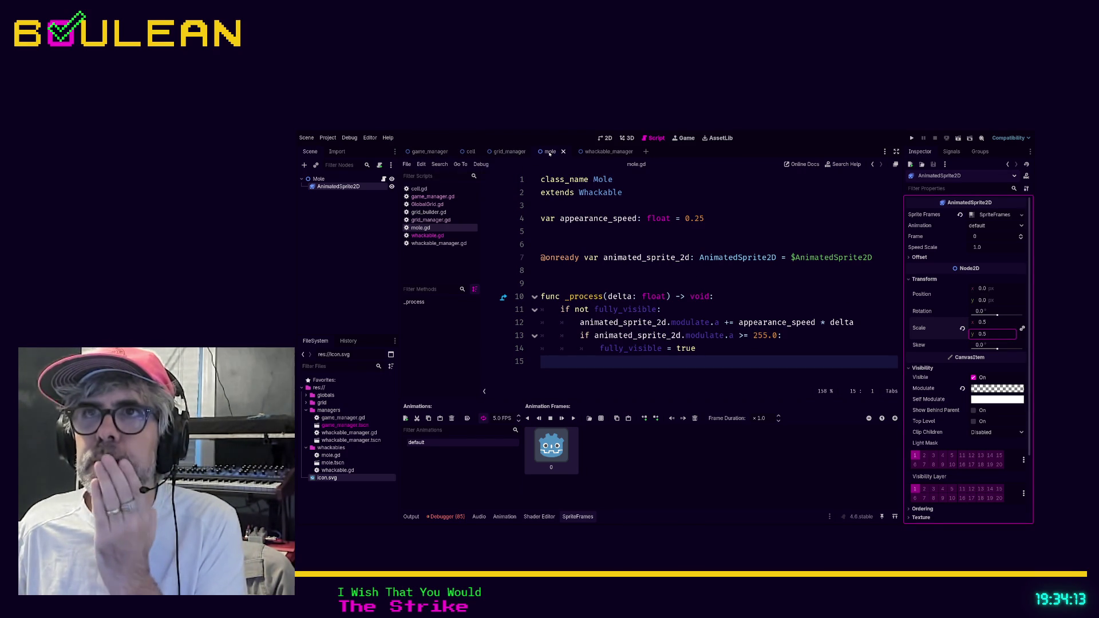
{"action": "left_click", "coordinate": [596, 151]}
{"action": "left_click", "coordinate": [336, 187]}
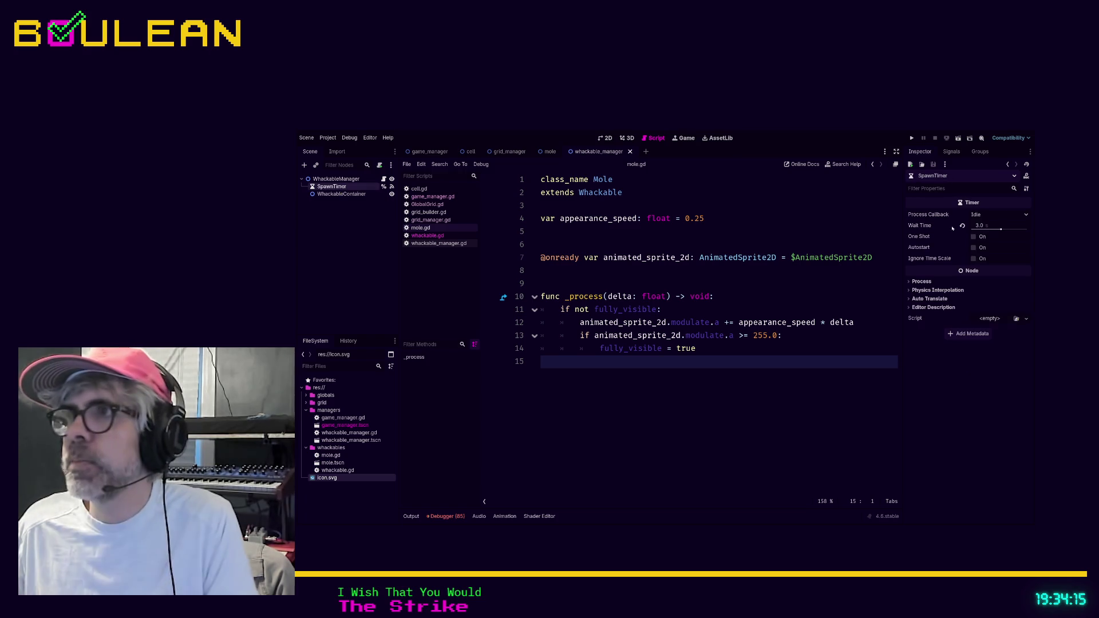
- Set SpawnTimer's Wait Time to 1 second, then run and stop the game to check the half-size moles
{"action": "left_click", "coordinate": [980, 225]}
{"action": "type", "text": "1"}
{"action": "key", "text": "Return"}
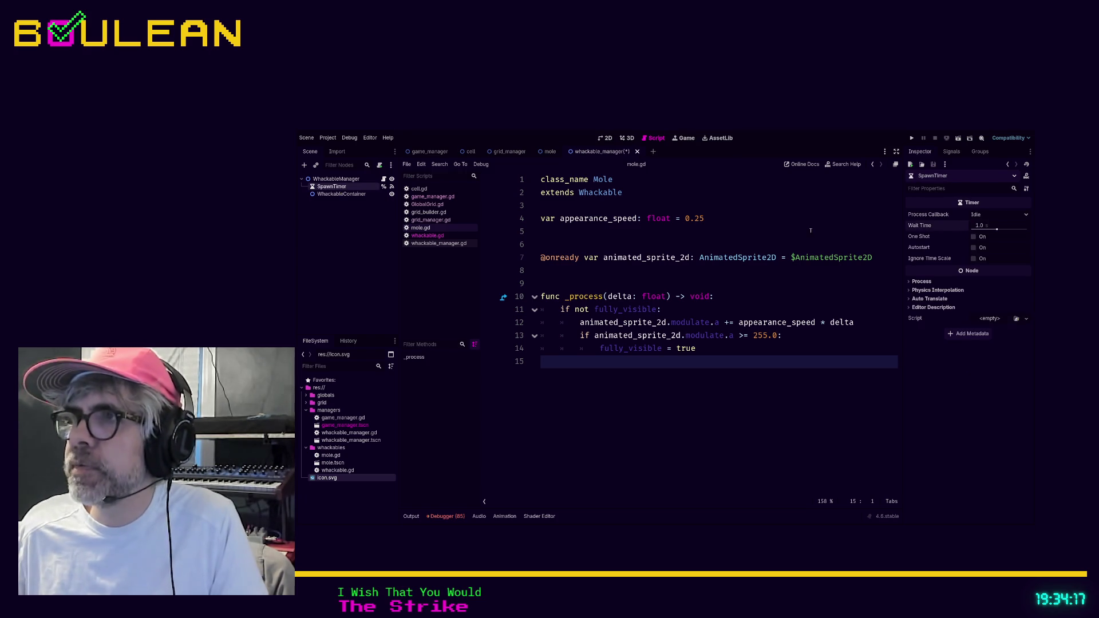
{"action": "left_click", "coordinate": [717, 237]}
{"action": "key", "text": "F5"}
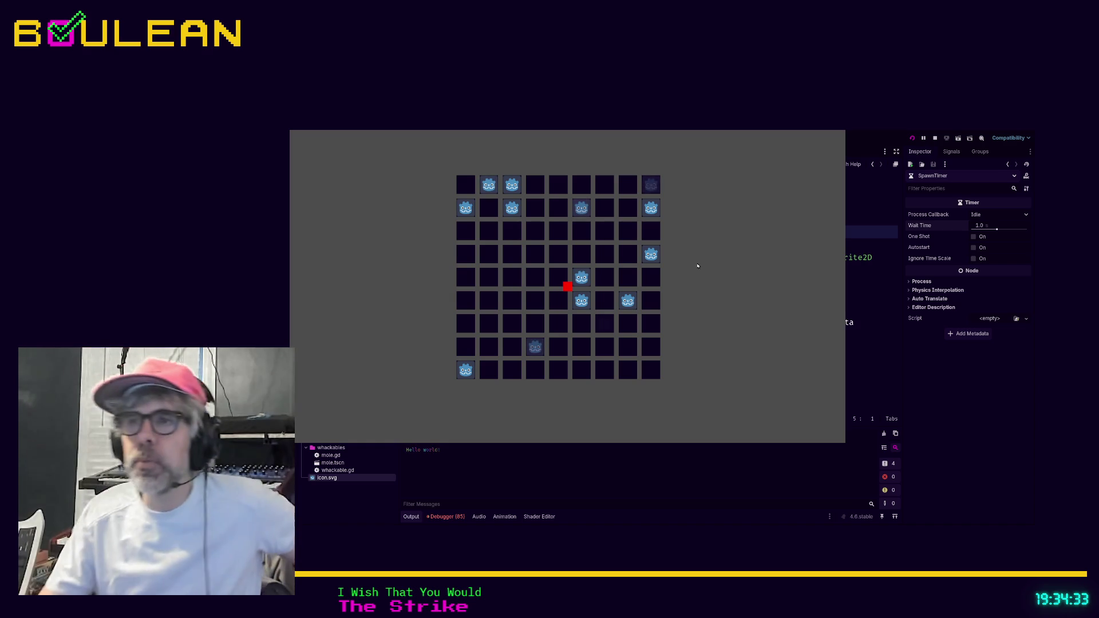
{"action": "key", "text": "F8"}
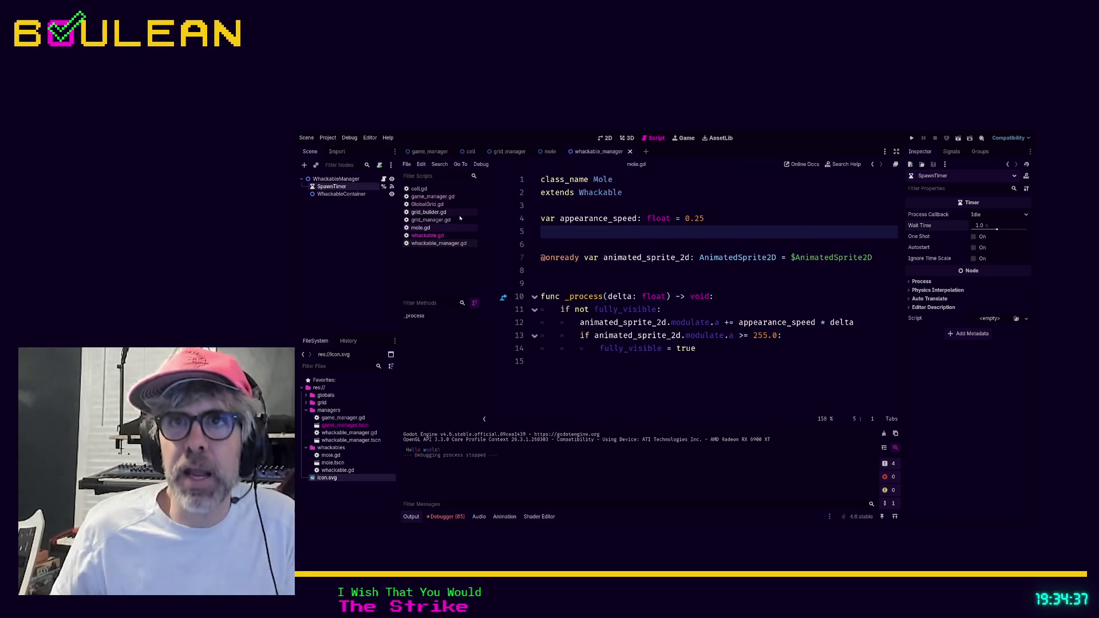
- Change grid_columns and grid_rows in GlobalGrid.gd from 9 to 5, then save and run the game
{"action": "left_click", "coordinate": [432, 206]}
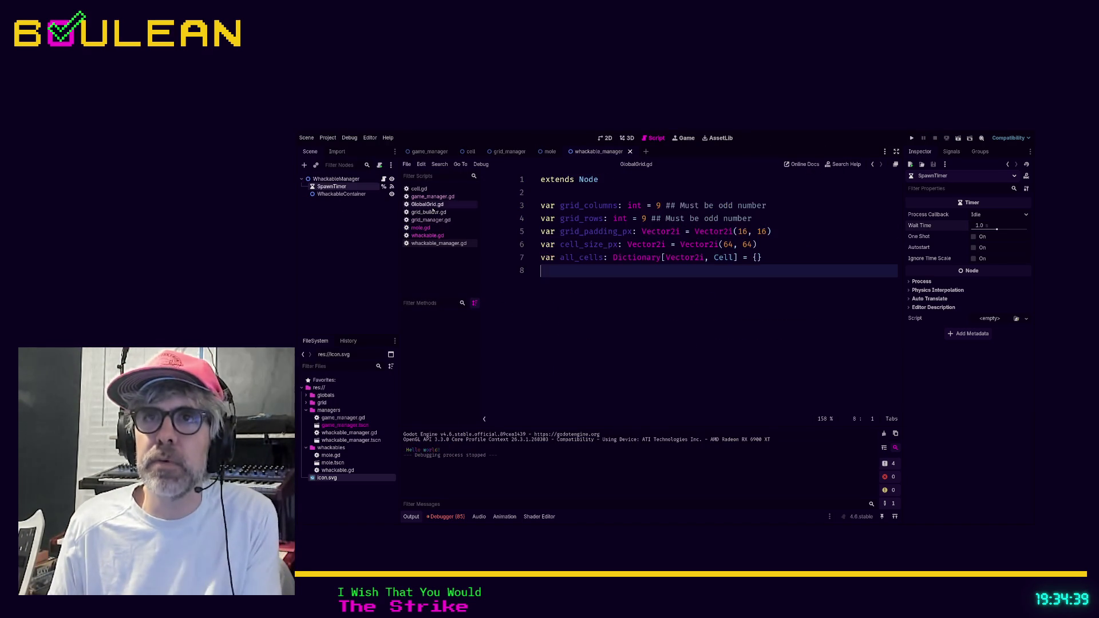
{"action": "double_click", "coordinate": [658, 205]}
{"action": "type", "text": "5"}
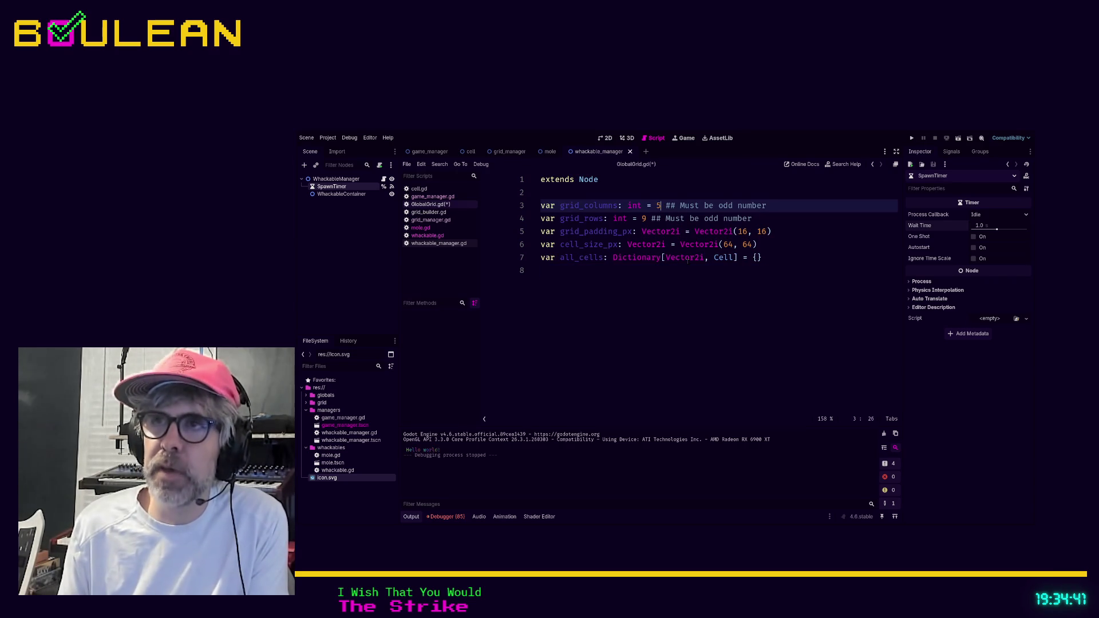
{"action": "key", "text": "Down"}
{"action": "key", "text": "Left"}
{"action": "key", "text": "Left"}
{"action": "key", "text": "Left"}
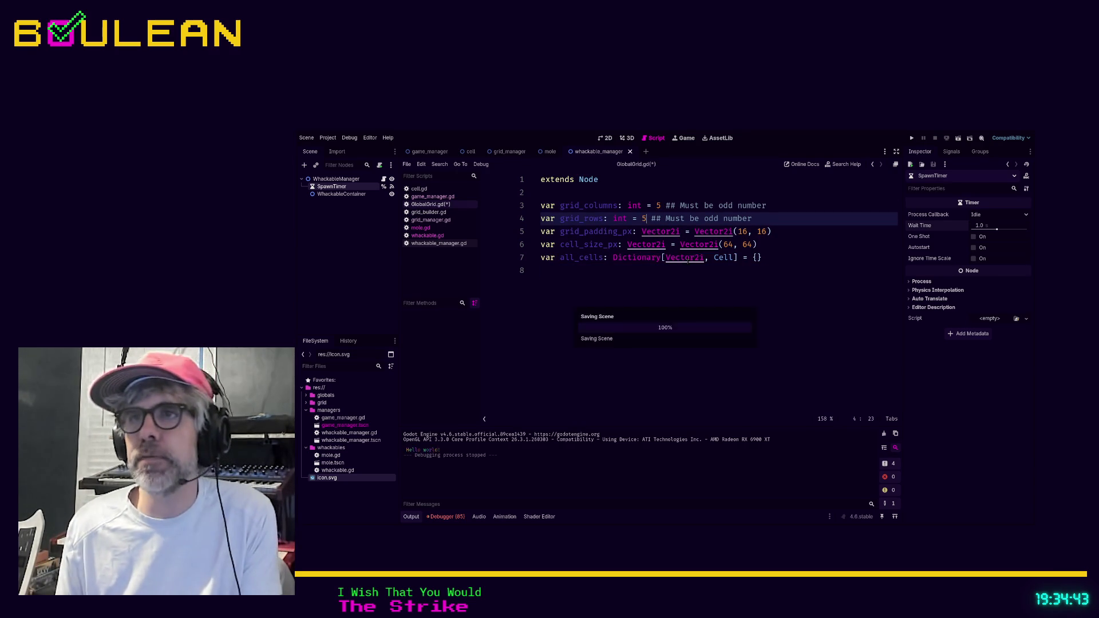
{"action": "key", "text": "F5"}
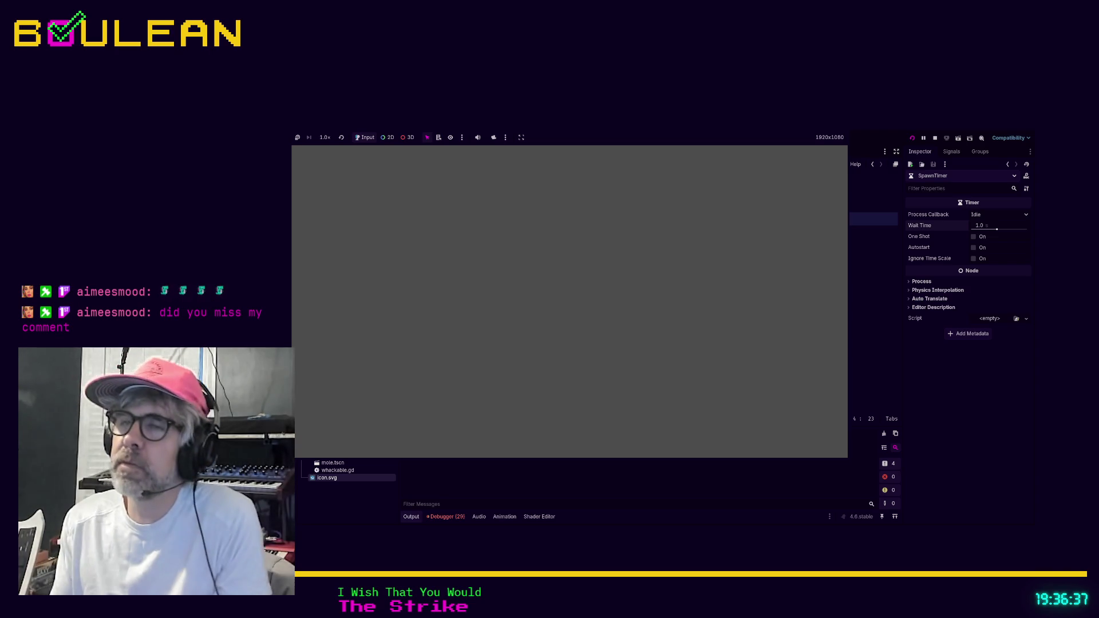
- Stop the game that shows only an empty grey window
{"action": "key", "text": "F8"}
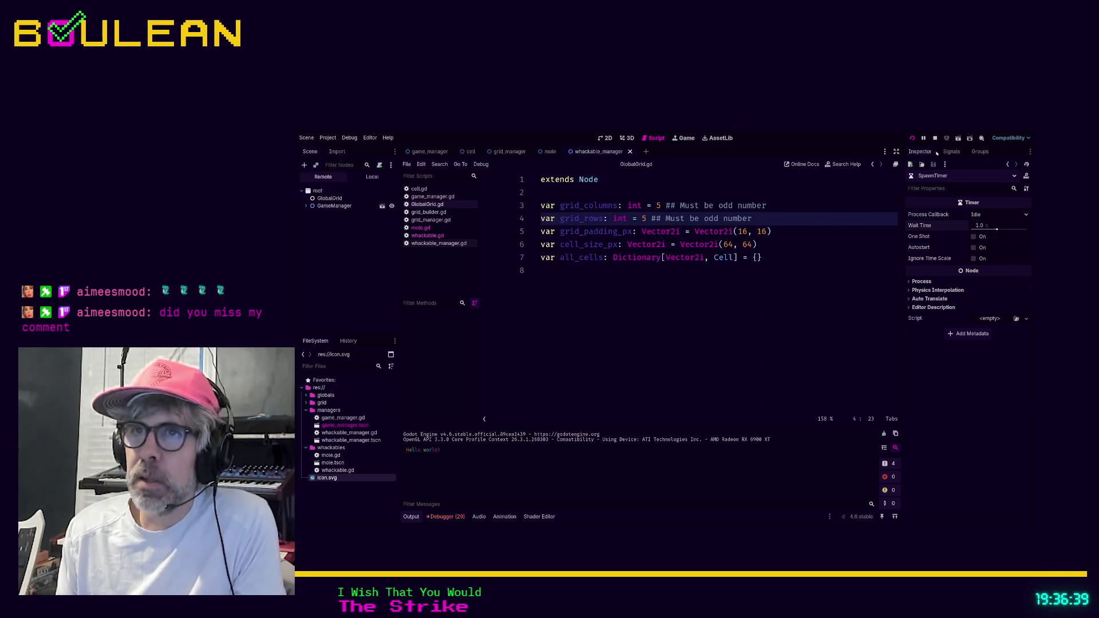
- Show whackable_manager.gd at _on_spawn_timer_timeout with SpawnTimer selected, caret after _spawn_whackable()
{"action": "left_click", "coordinate": [759, 291]}
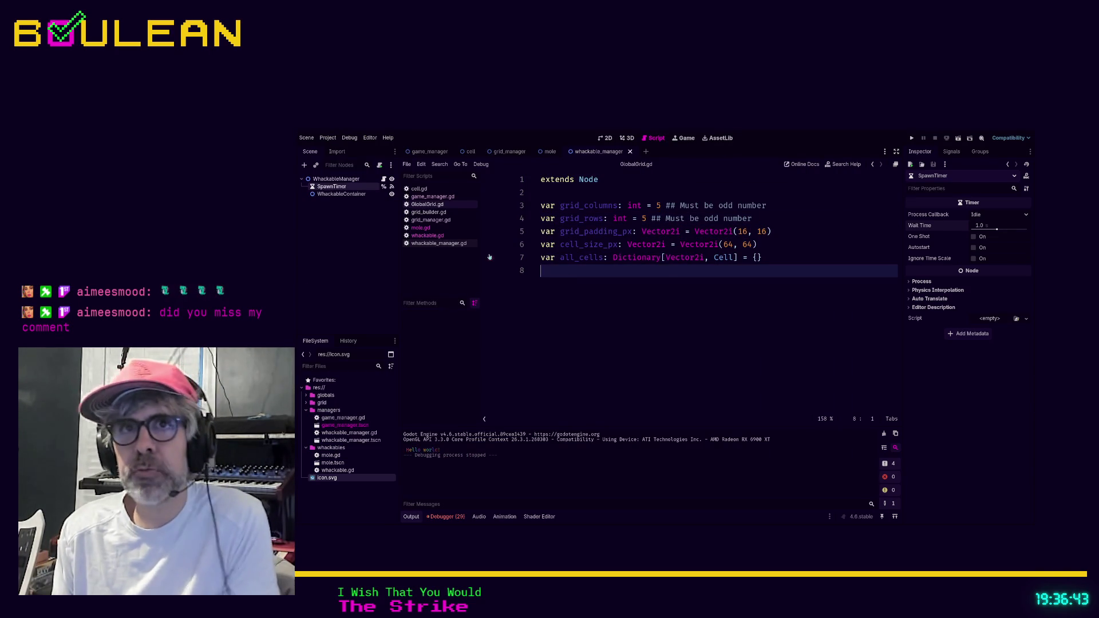
{"action": "left_click", "coordinate": [347, 194]}
{"action": "left_click", "coordinate": [347, 189]}
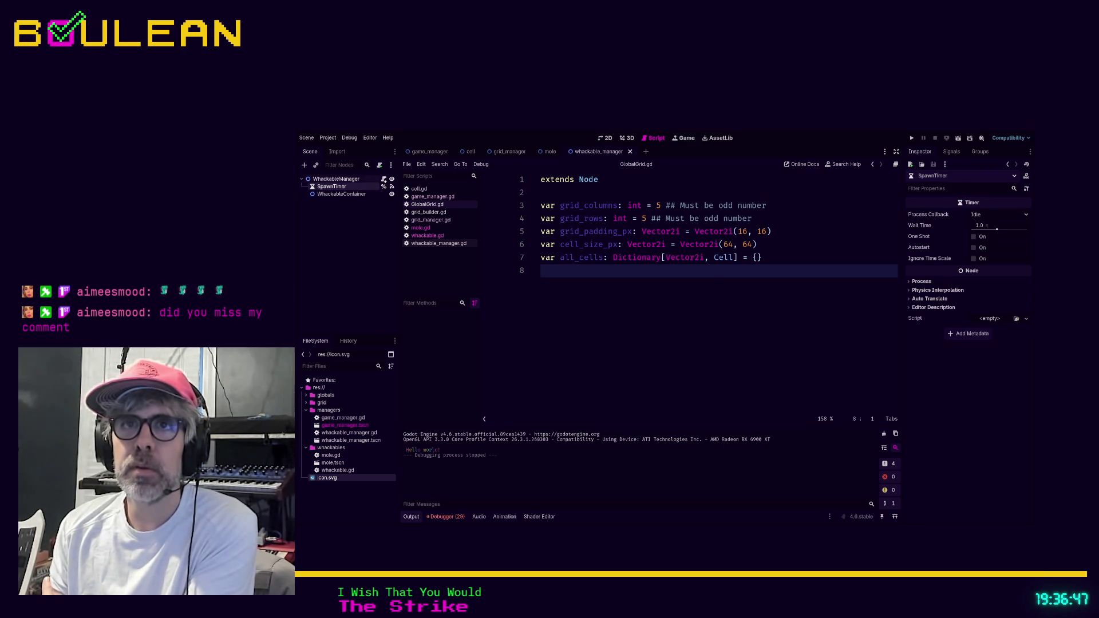
{"action": "left_click", "coordinate": [383, 179]}
{"action": "scroll", "coordinate": [704, 312], "scroll_direction": "down", "scroll_amount": 2}
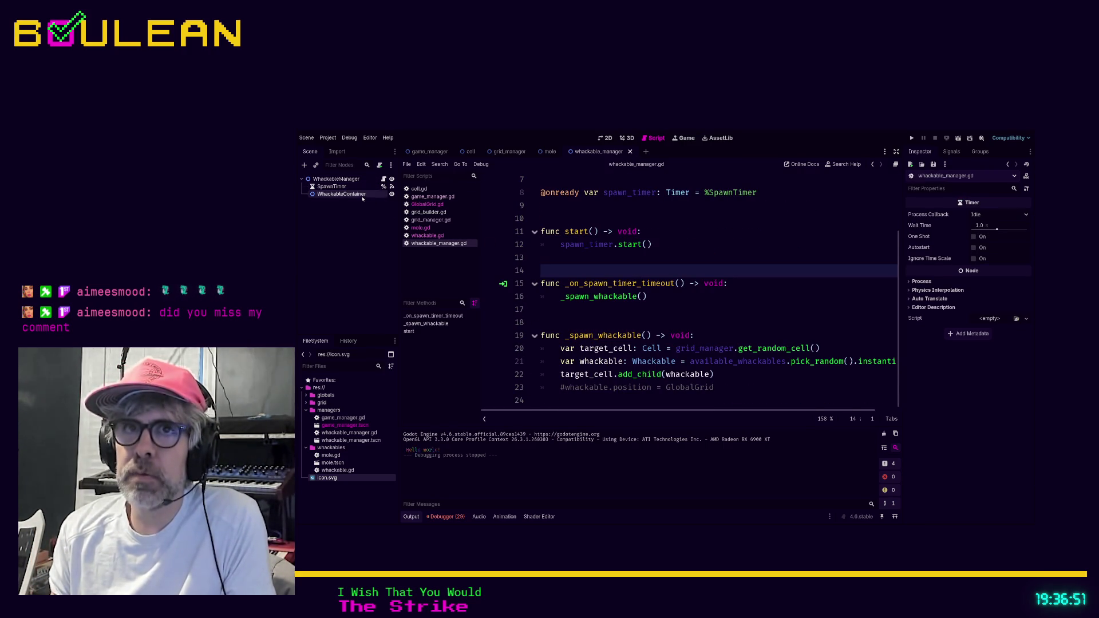
{"action": "left_click", "coordinate": [337, 186]}
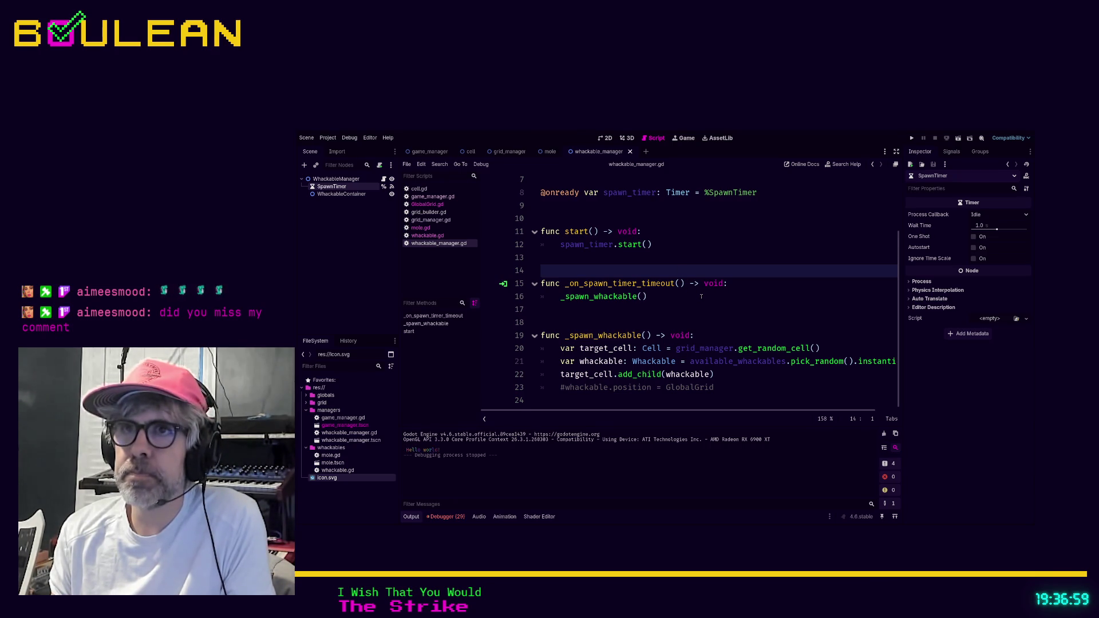
{"action": "scroll", "coordinate": [700, 297], "scroll_direction": "up", "scroll_amount": 2}
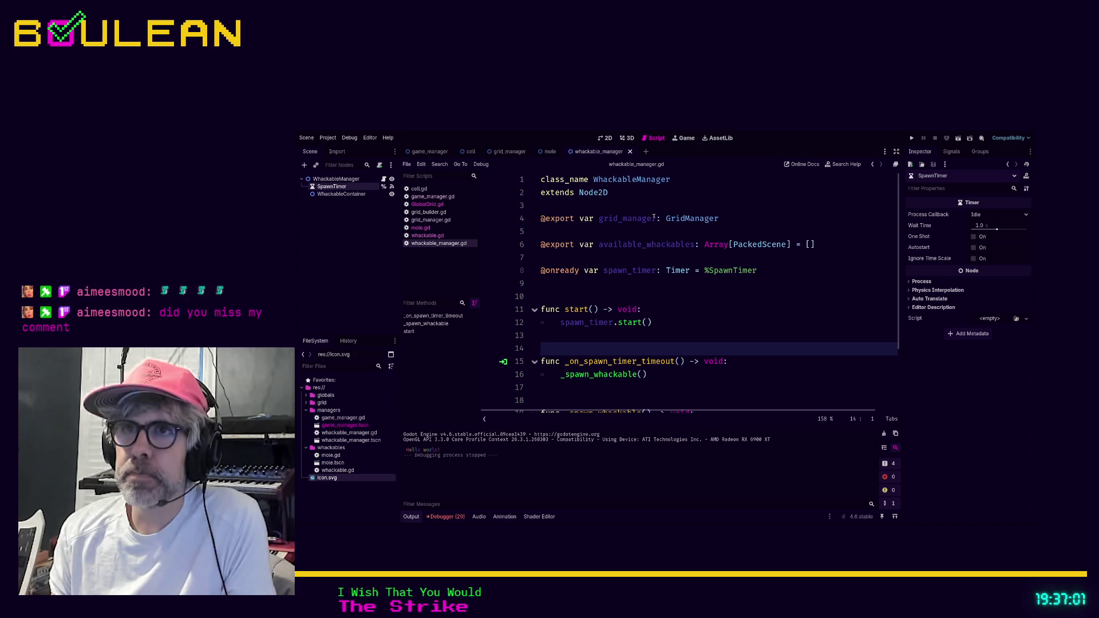
{"action": "scroll", "coordinate": [653, 229], "scroll_direction": "down", "scroll_amount": 2}
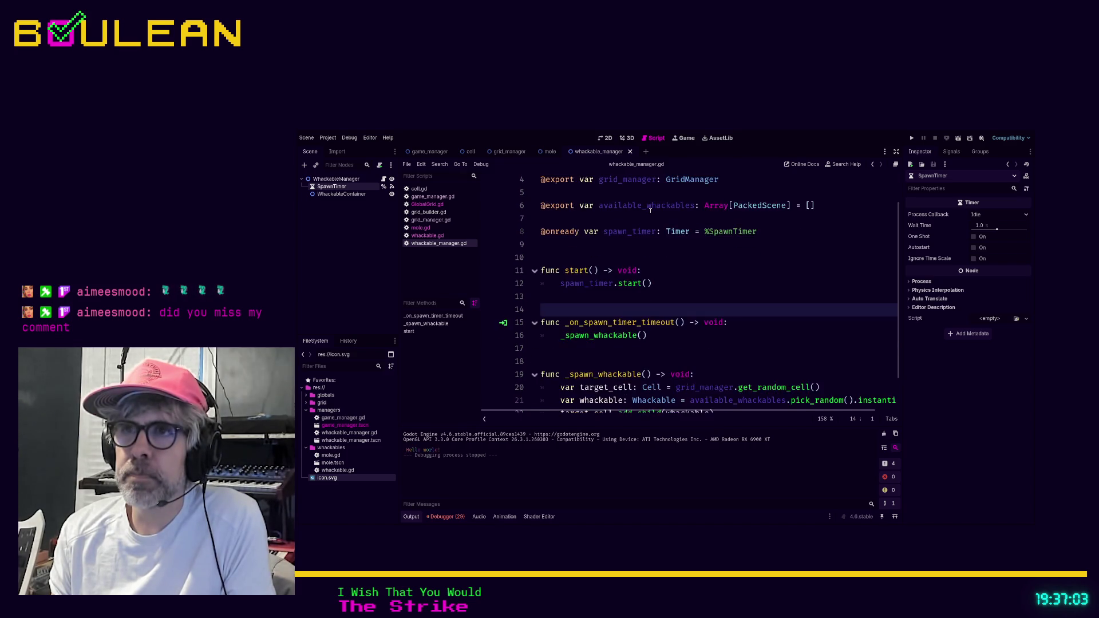
{"action": "left_click", "coordinate": [670, 294]}
- In the timeout handler, add spawn_timer.wait_time = randf_range() after the spawn call
{"action": "key", "text": "Return"}
{"action": "type", "text": "timer."}
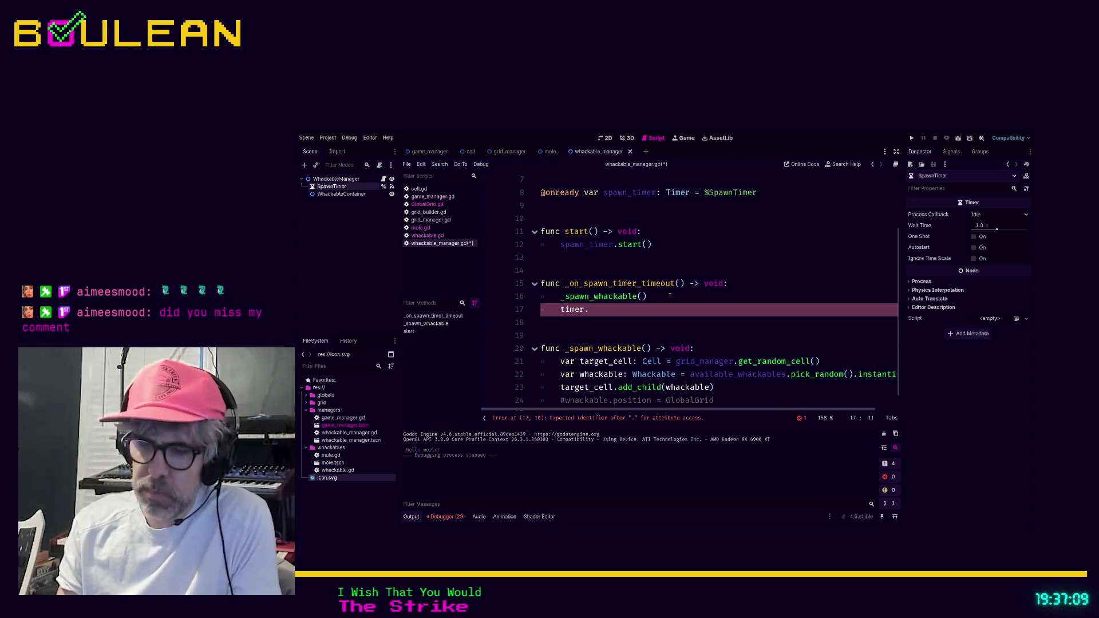
{"action": "type", "text": "star"}
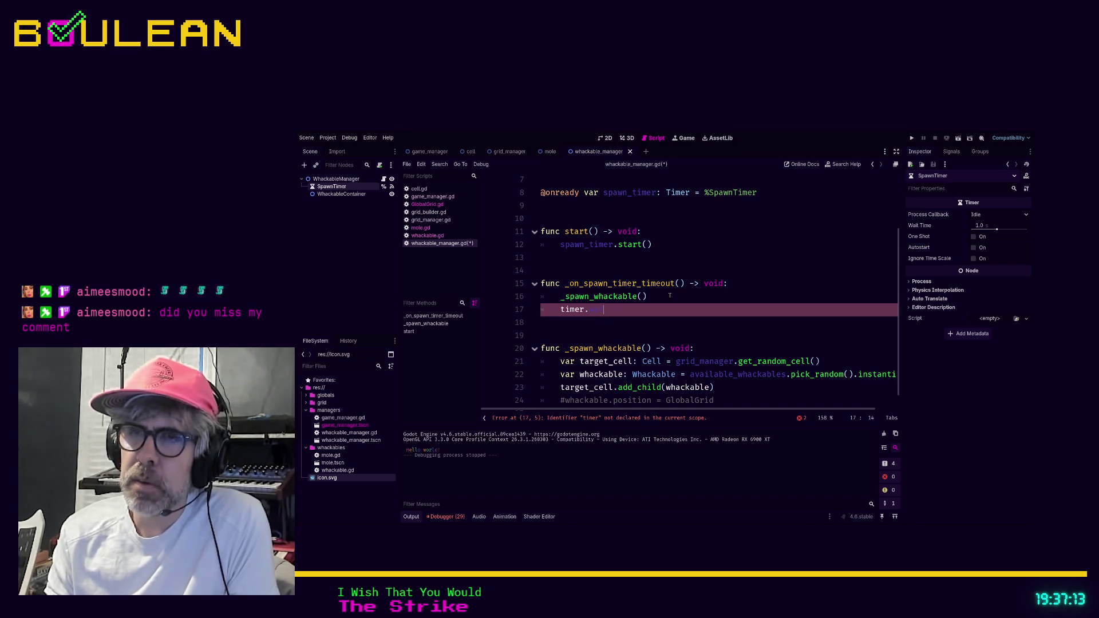
{"action": "key", "text": "BackSpace"}
{"action": "key", "text": "BackSpace"}
{"action": "key", "text": "BackSpace"}
{"action": "type", "text": "spawn_timer.wa"}
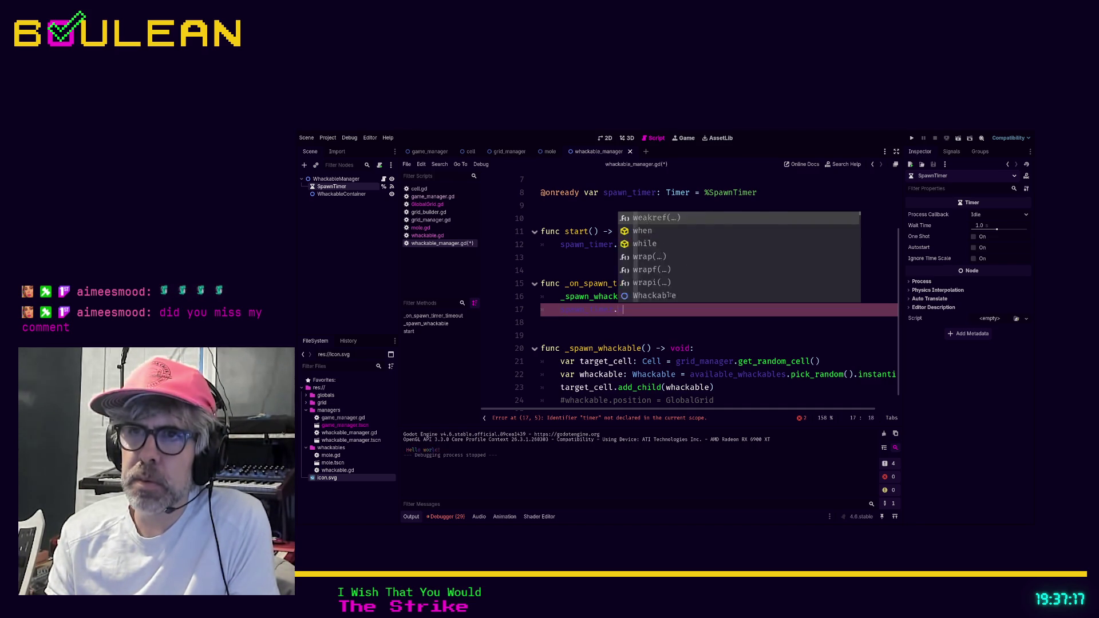
{"action": "key", "text": "Return"}
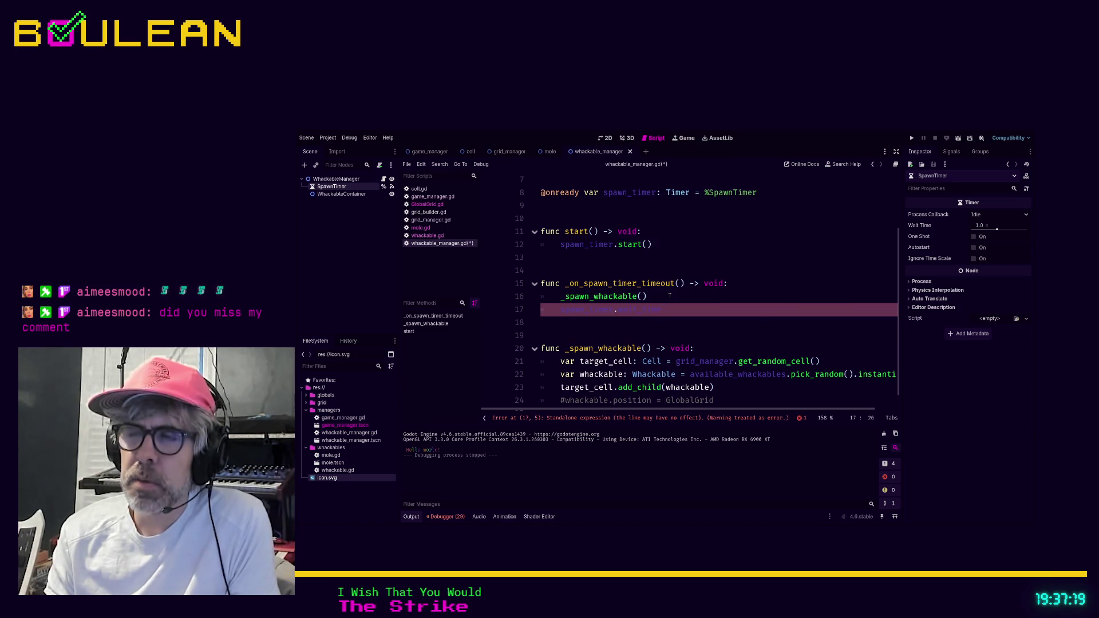
{"action": "type", "text": " = ran"}
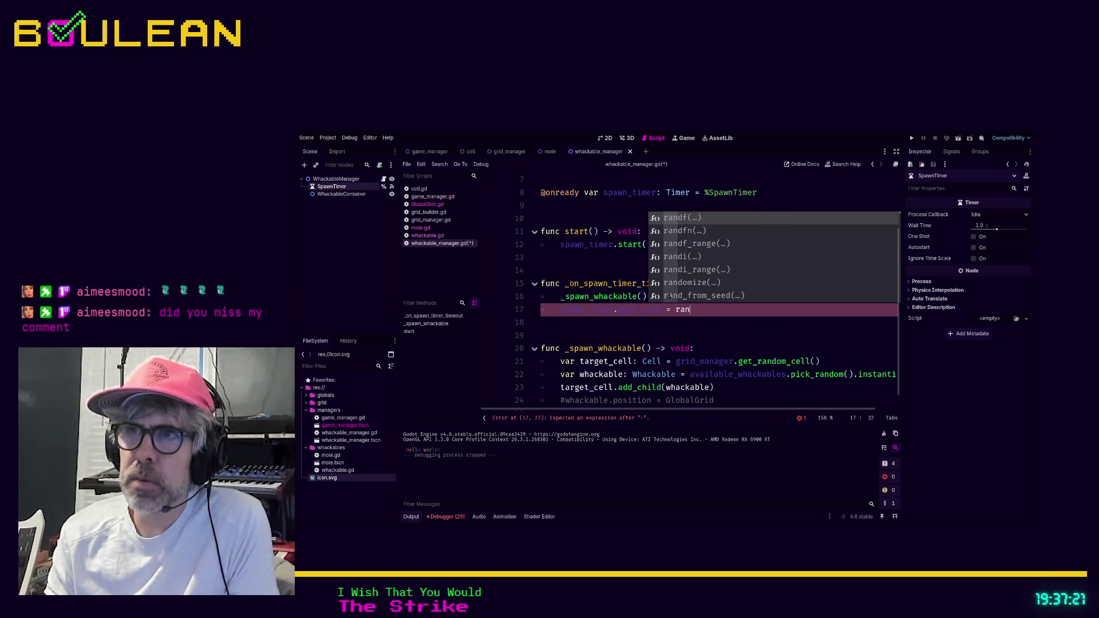
{"action": "type", "text": "df("}
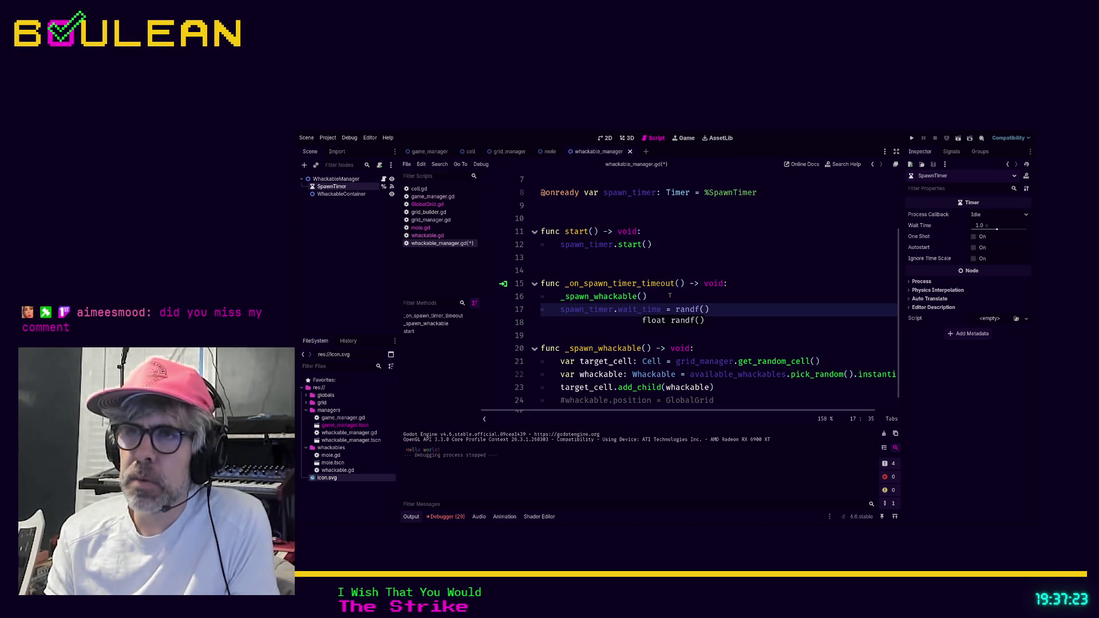
{"action": "type", "text": "_ra"}
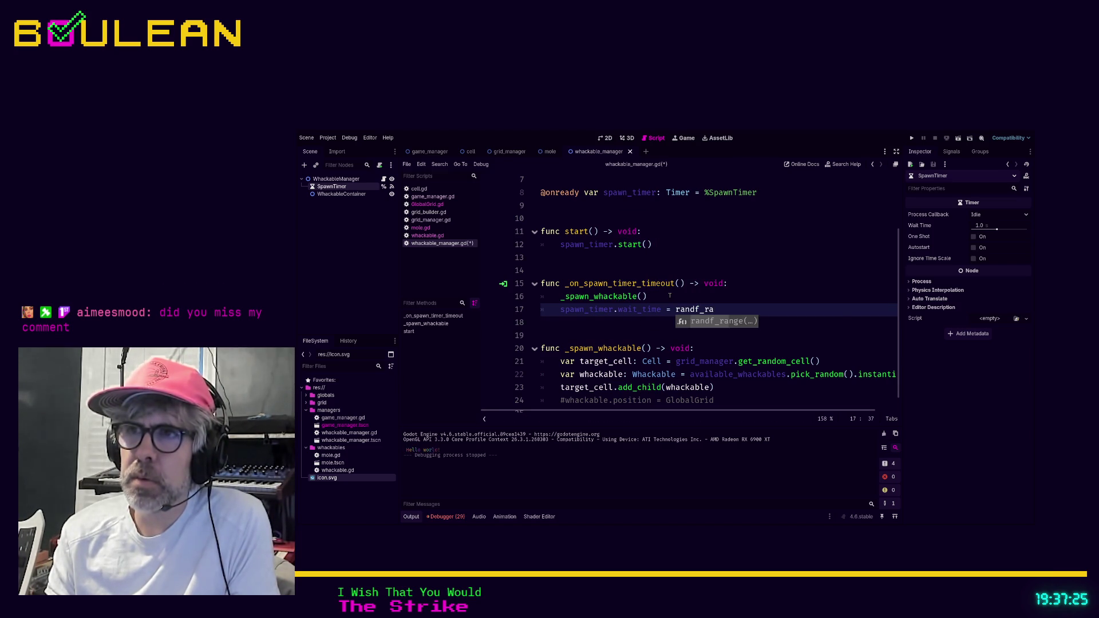
{"action": "key", "text": "Return"}
- Remove the blank line after the exports and start a var min_spawn_time declaration
{"action": "scroll", "coordinate": [630, 252], "scroll_direction": "up", "scroll_amount": 2}
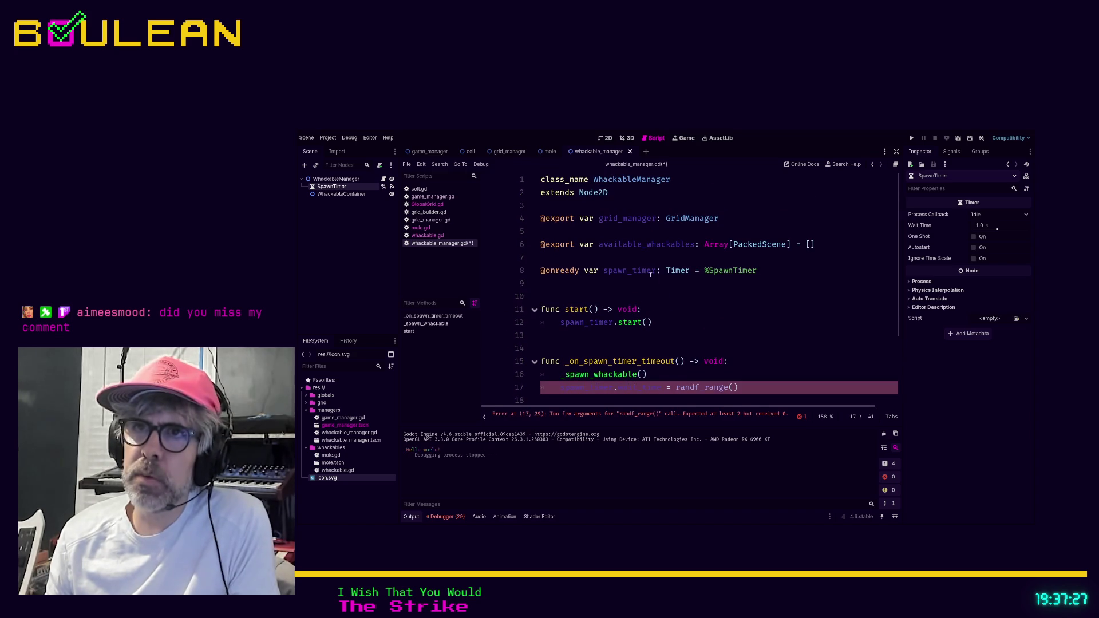
{"action": "left_click", "coordinate": [590, 204]}
{"action": "left_click", "coordinate": [589, 231]}
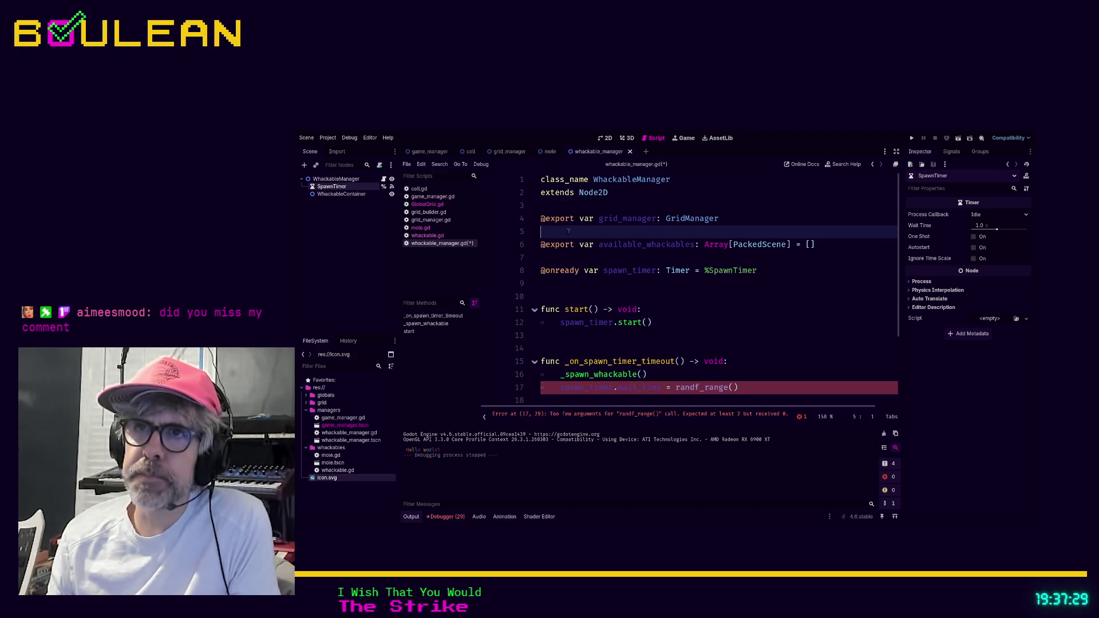
{"action": "key", "text": "BackSpace"}
{"action": "key", "text": "Down"}
{"action": "key", "text": "Return"}
{"action": "key", "text": "Return"}
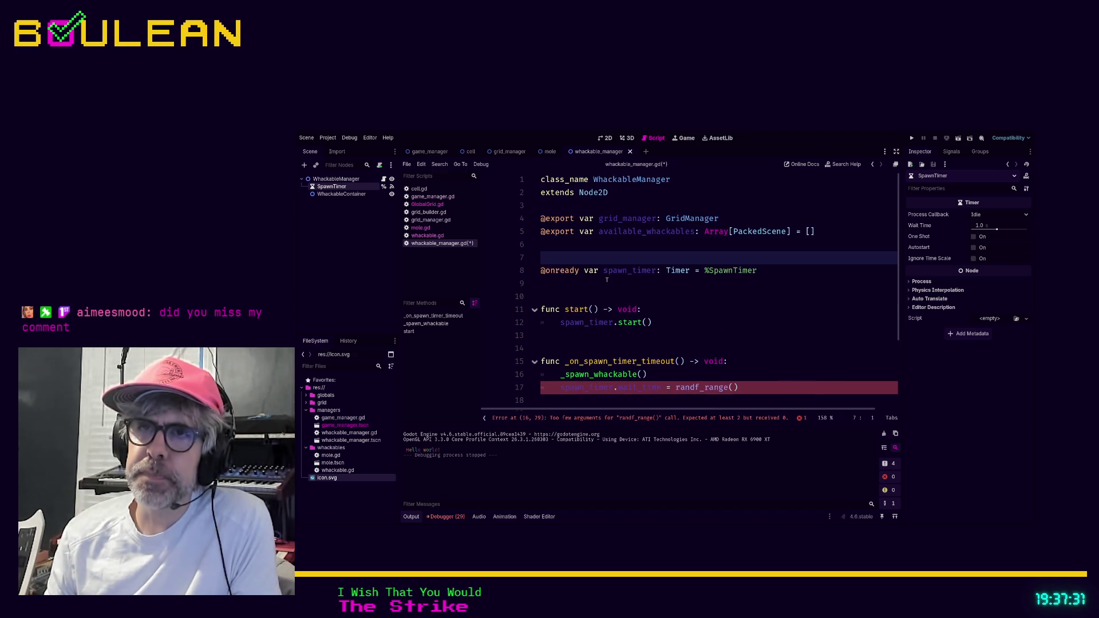
{"action": "type", "text": "var min_s"}
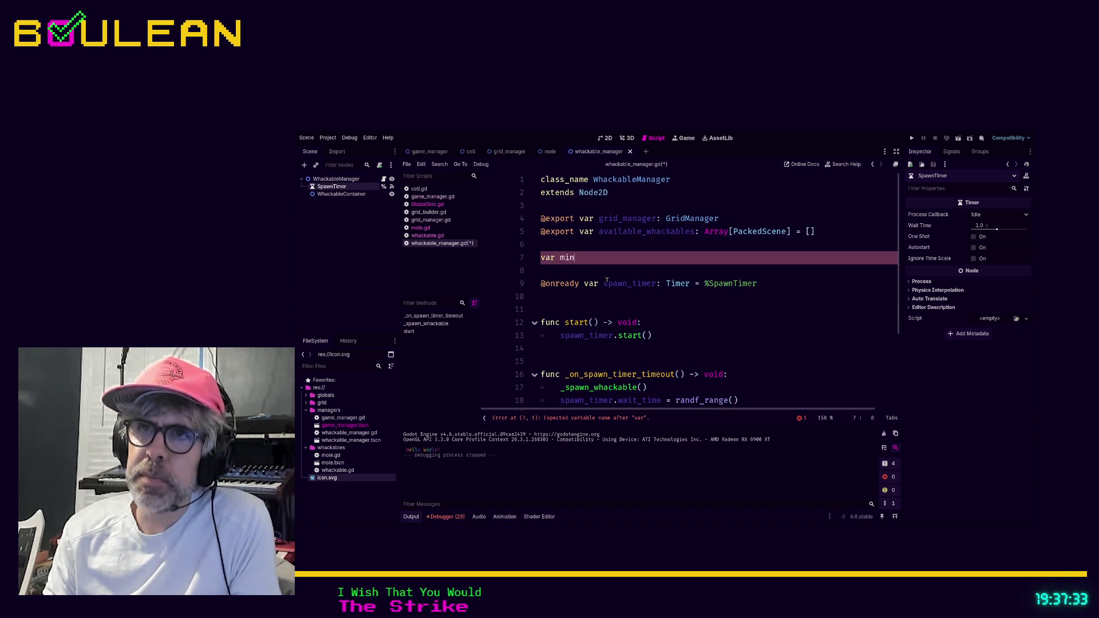
{"action": "type", "text": "pawn_time"}
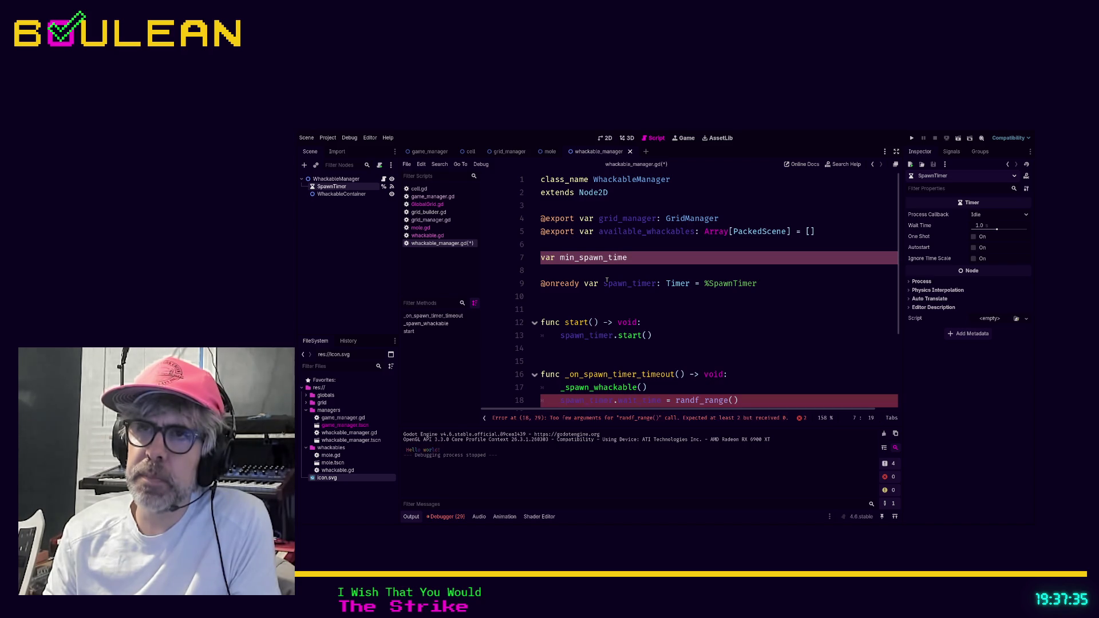
- Declare min_spawn_time: float = 0.5 and max_spawn_time: float = 1.5
{"action": "key", "text": "BackSpace"}
{"action": "key", "text": "BackSpace"}
{"action": "key", "text": "BackSpace"}
{"action": "key", "text": "BackSpace"}
{"action": "type", "text": "wait: floa"}
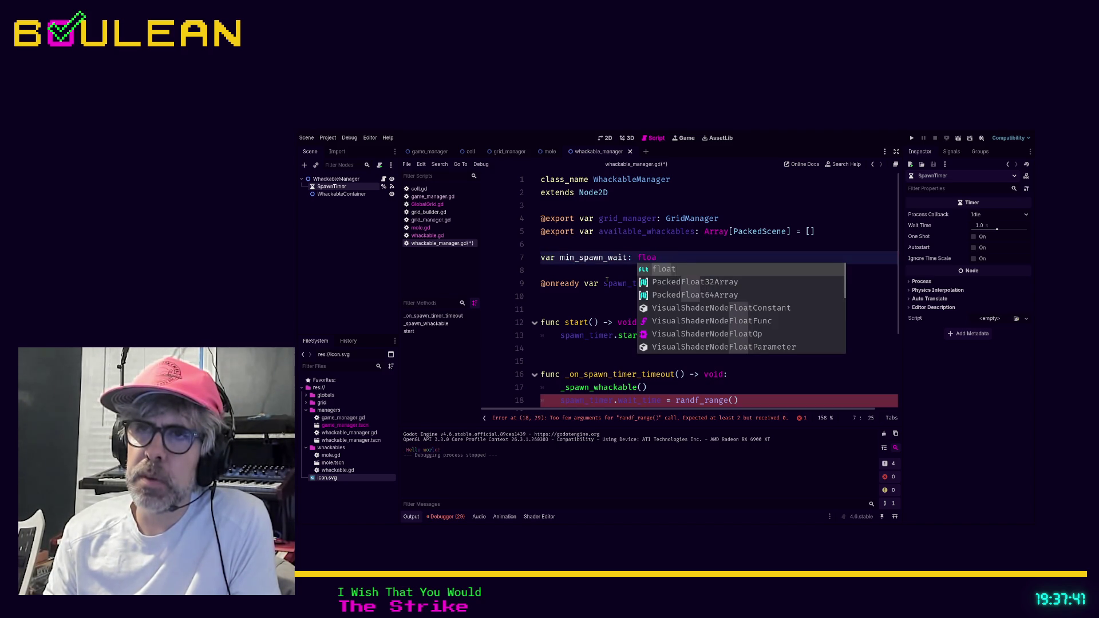
{"action": "key", "text": "BackSpace"}
{"action": "key", "text": "BackSpace"}
{"action": "key", "text": "BackSpace"}
{"action": "key", "text": "BackSpace"}
{"action": "key", "text": "BackSpace"}
{"action": "type", "text": "time: fl"}
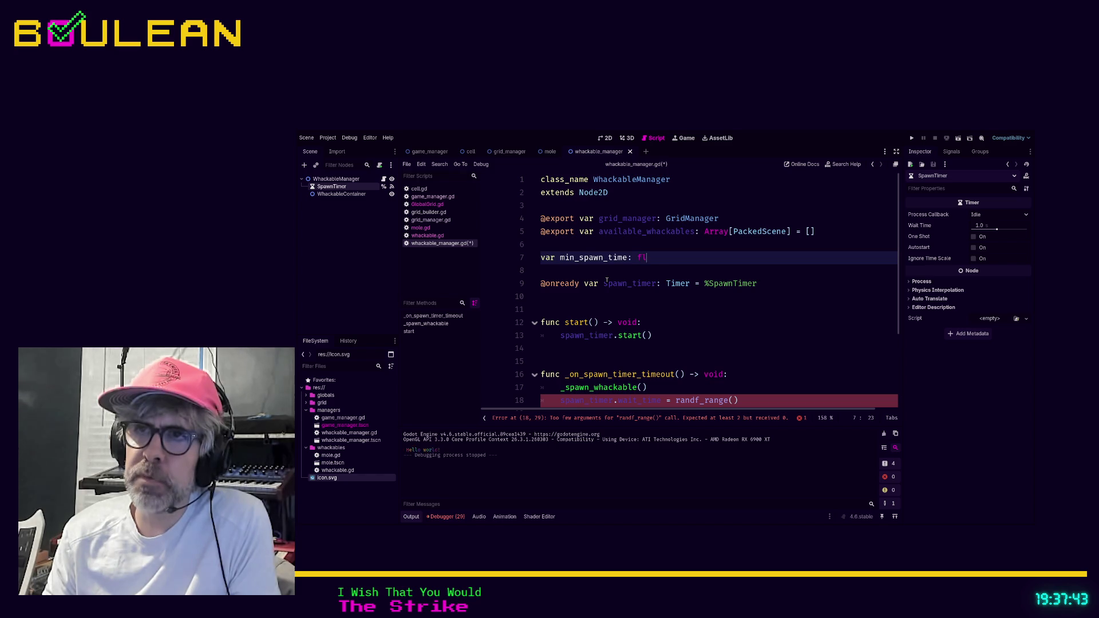
{"action": "type", "text": "oat = "}
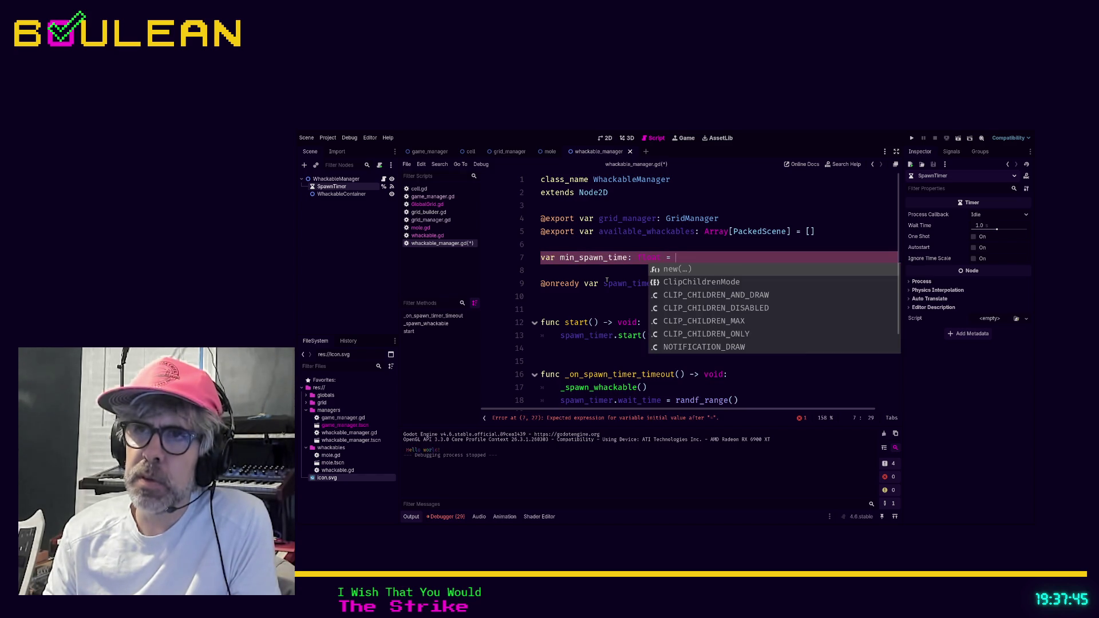
{"action": "type", "text": "0.5"}
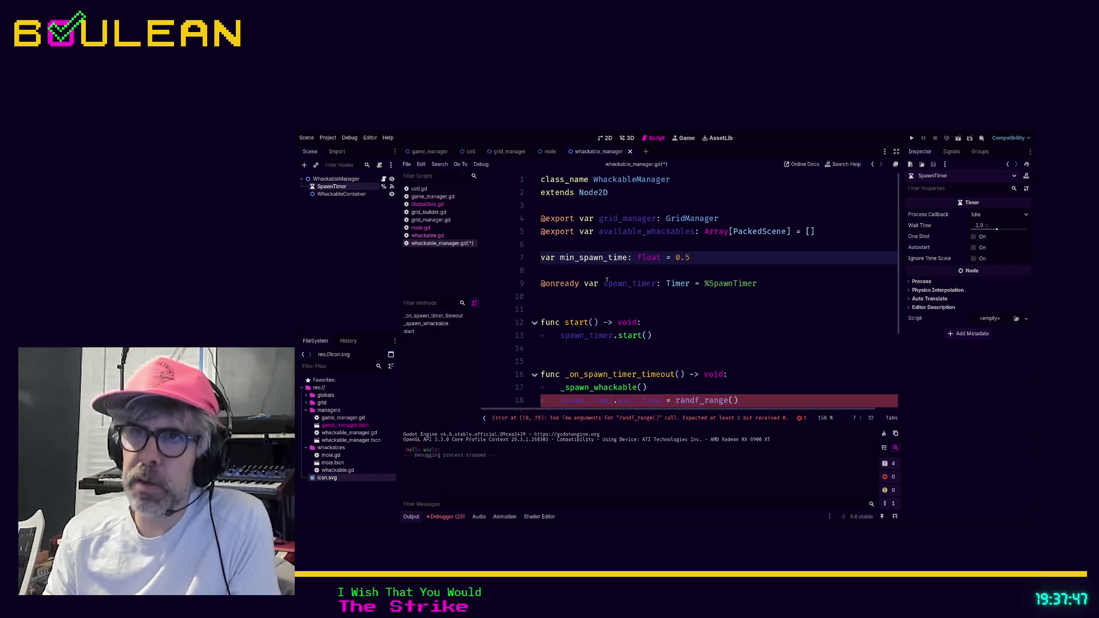
{"action": "key", "text": "Return"}
{"action": "type", "text": "var max_spawn_time: float = 1."}
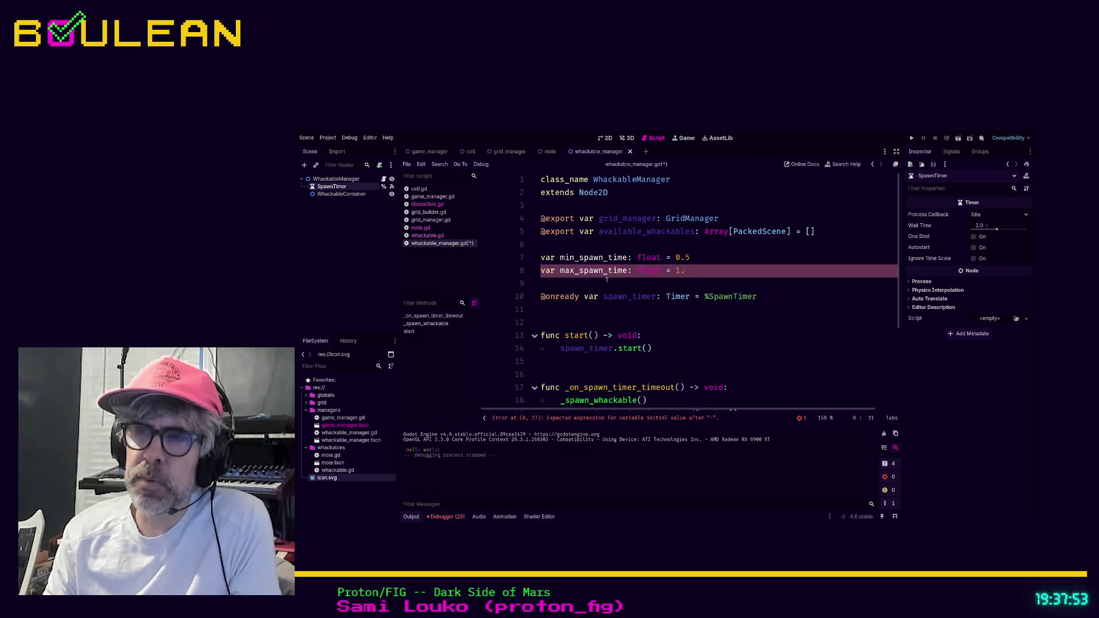
{"action": "type", "text": "5"}
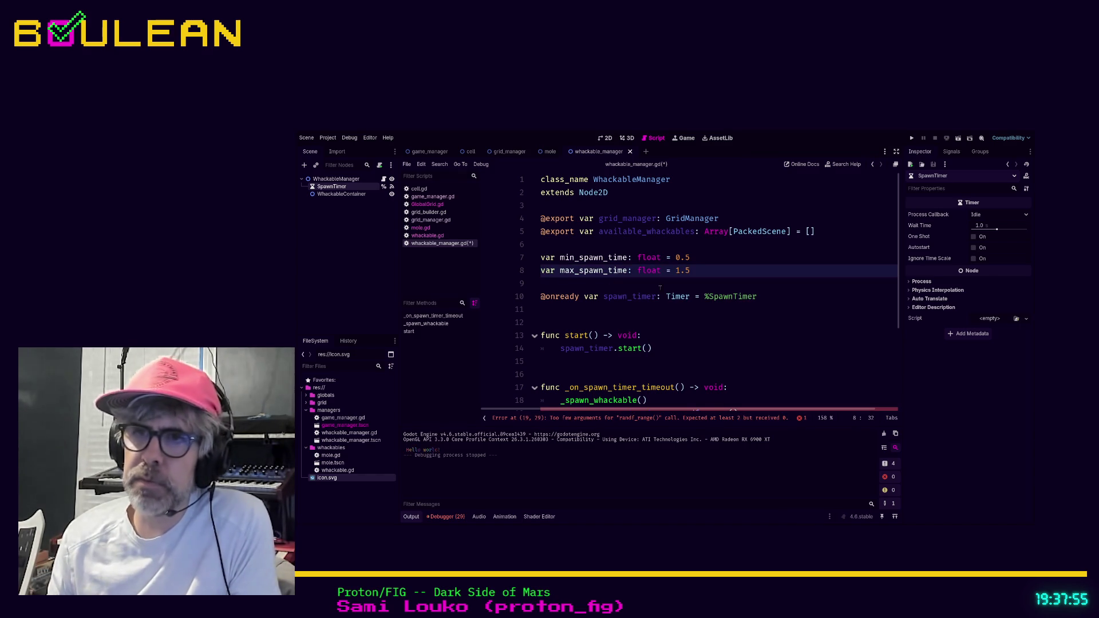
- Pass min_spawn_time and max_spawn_time as the randf_range() arguments on line 19
{"action": "scroll", "coordinate": [697, 320], "scroll_direction": "down", "scroll_amount": 2}
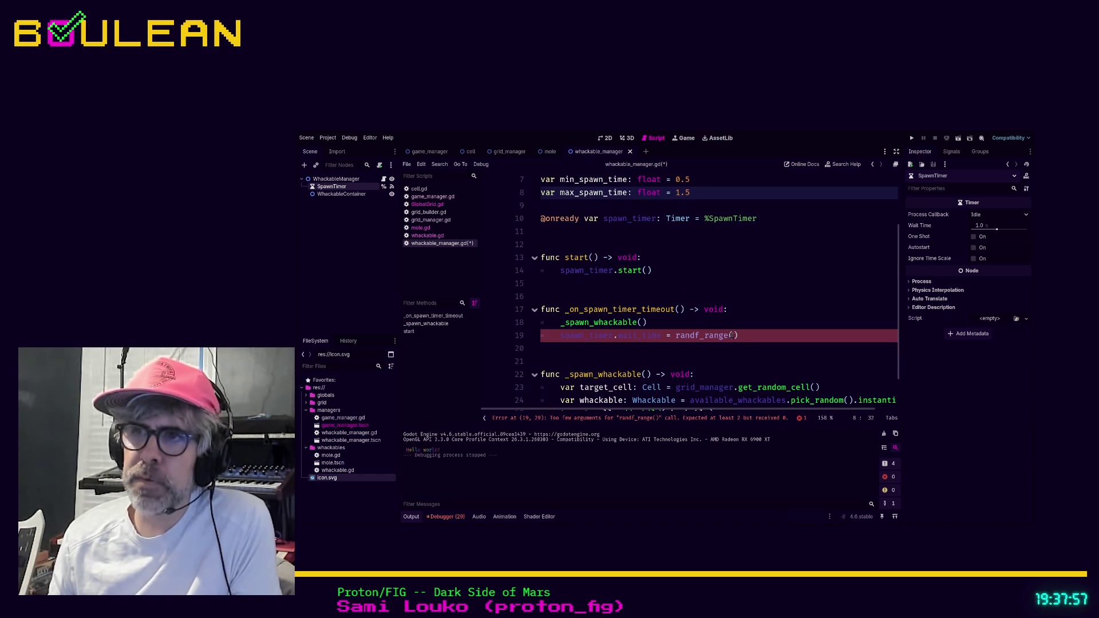
{"action": "left_click", "coordinate": [746, 332]}
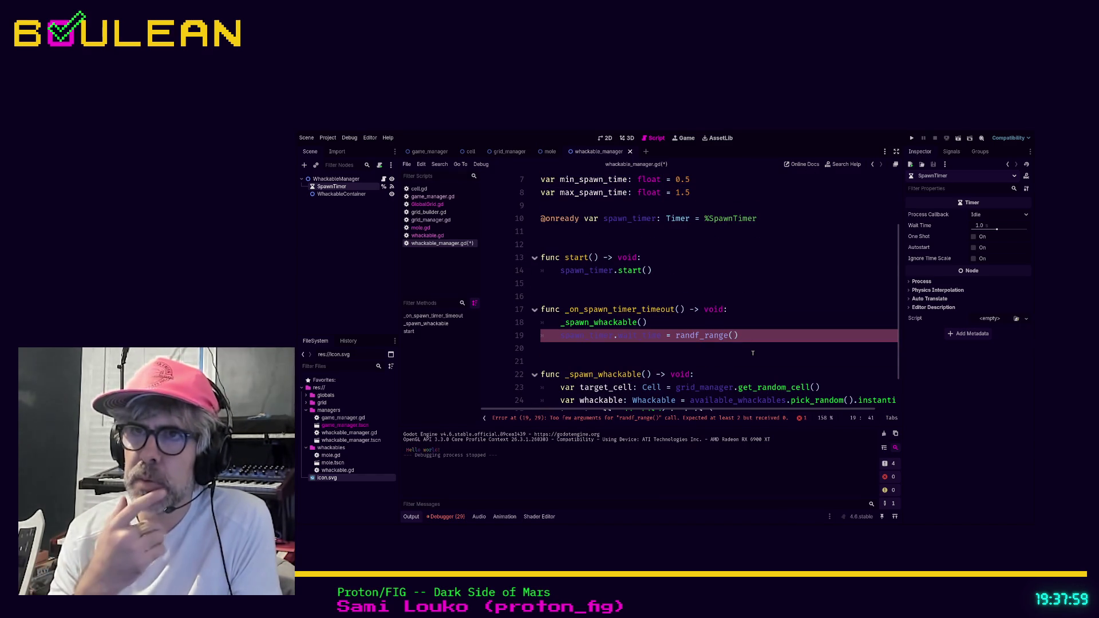
{"action": "type", "text": "min_spa"}
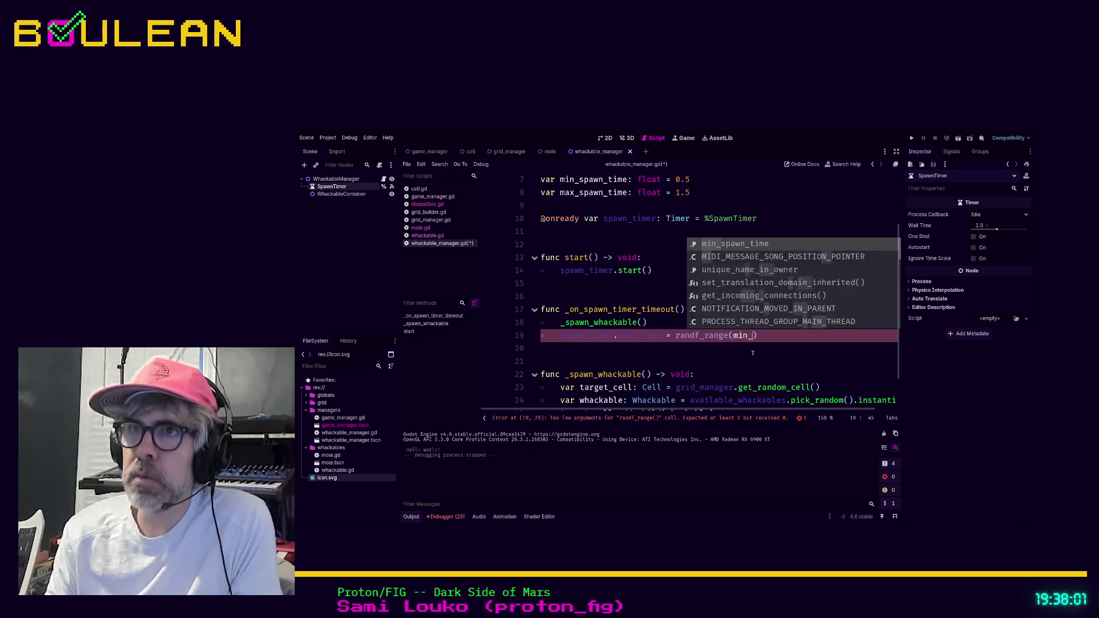
{"action": "key", "text": "Return"}
{"action": "type", "text": ", max"}
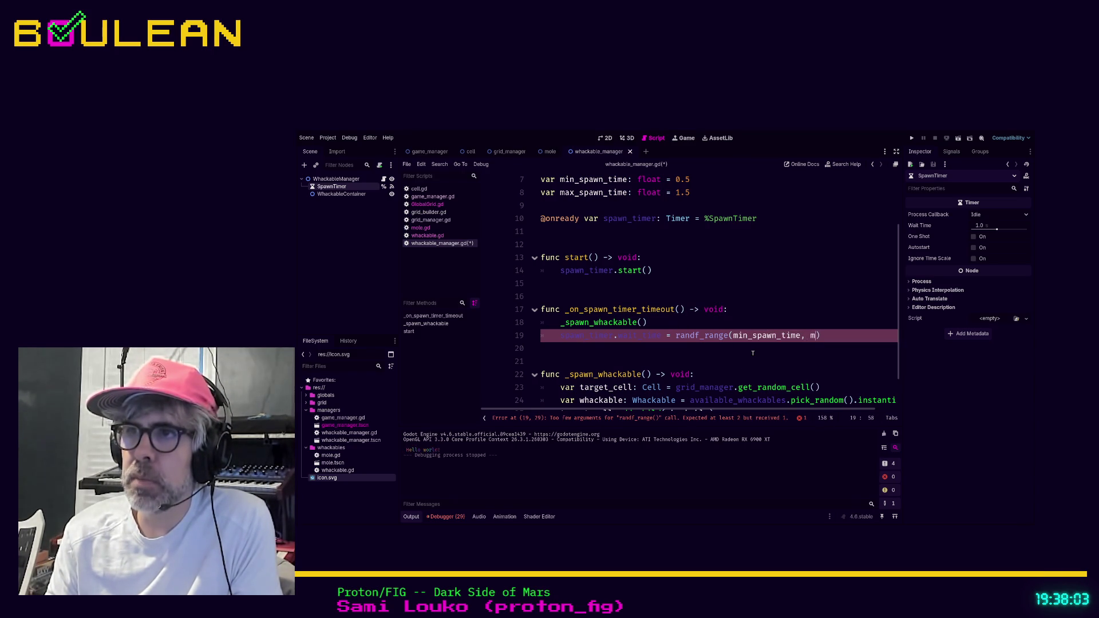
{"action": "key", "text": "Return"}
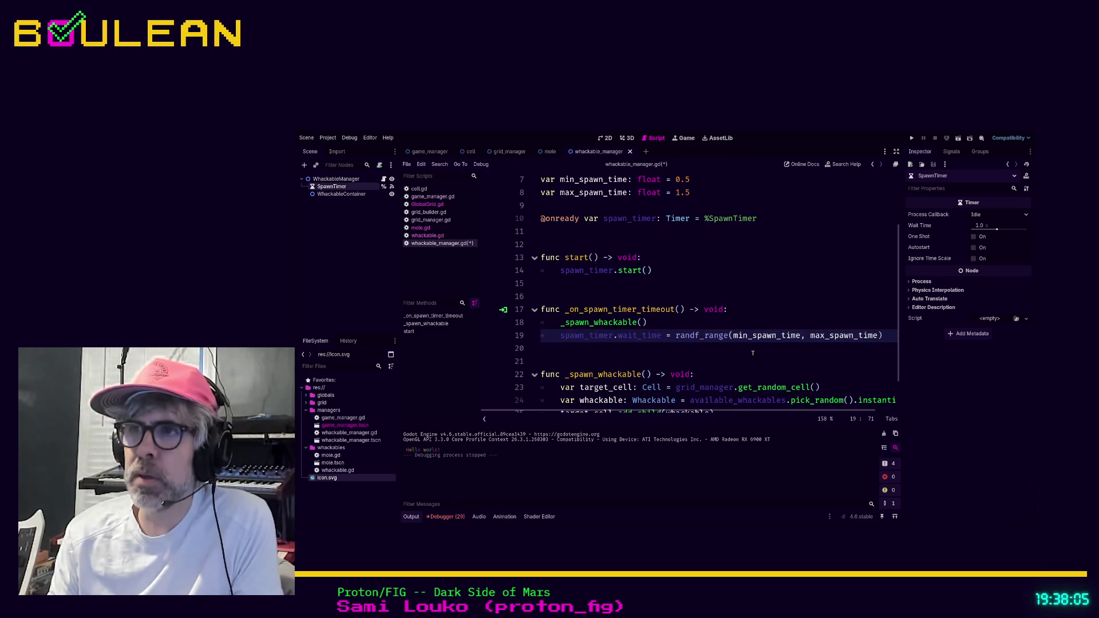
{"action": "left_click", "coordinate": [701, 358]}
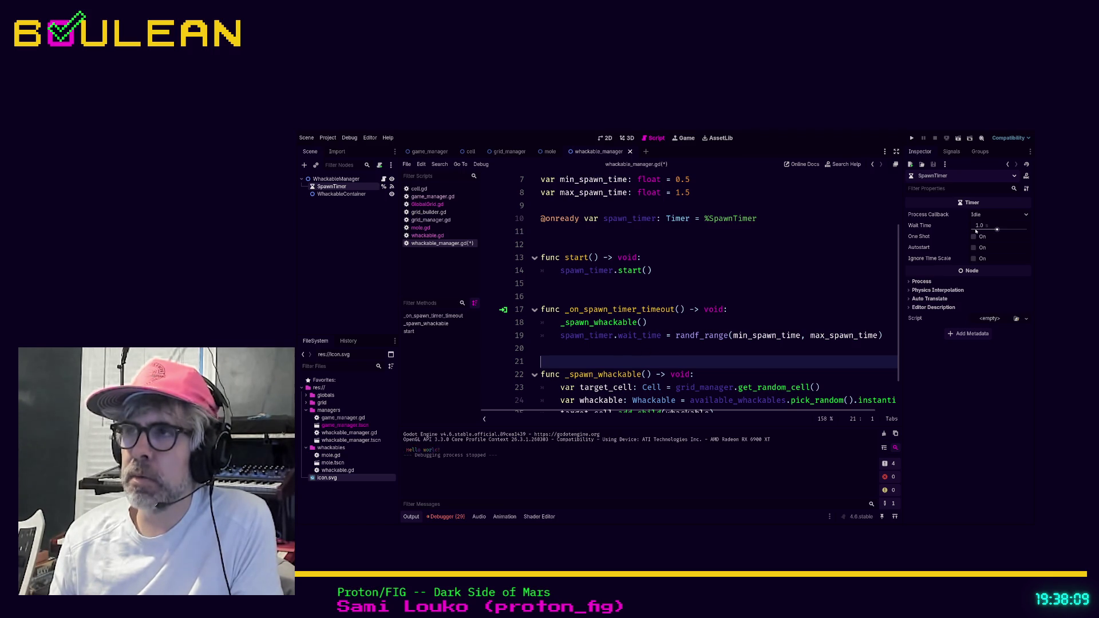
{"action": "left_click", "coordinate": [596, 350]}
- Save whackable_manager.gd, run the game to watch the randomized spawns, then stop it
{"action": "key", "text": "F5"}
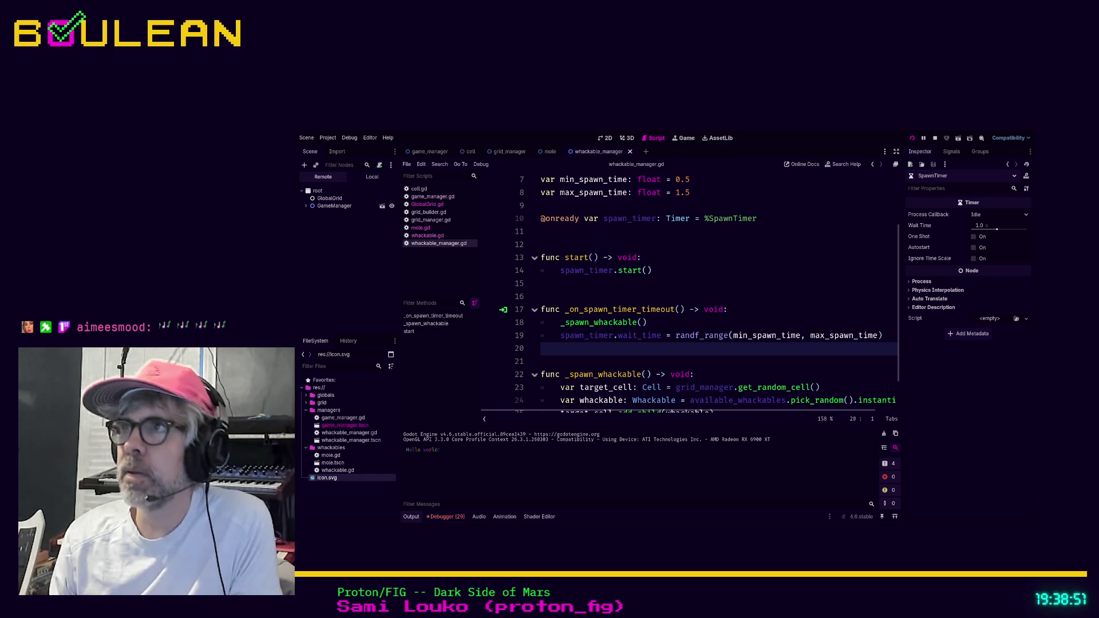
{"action": "key", "text": "F8"}
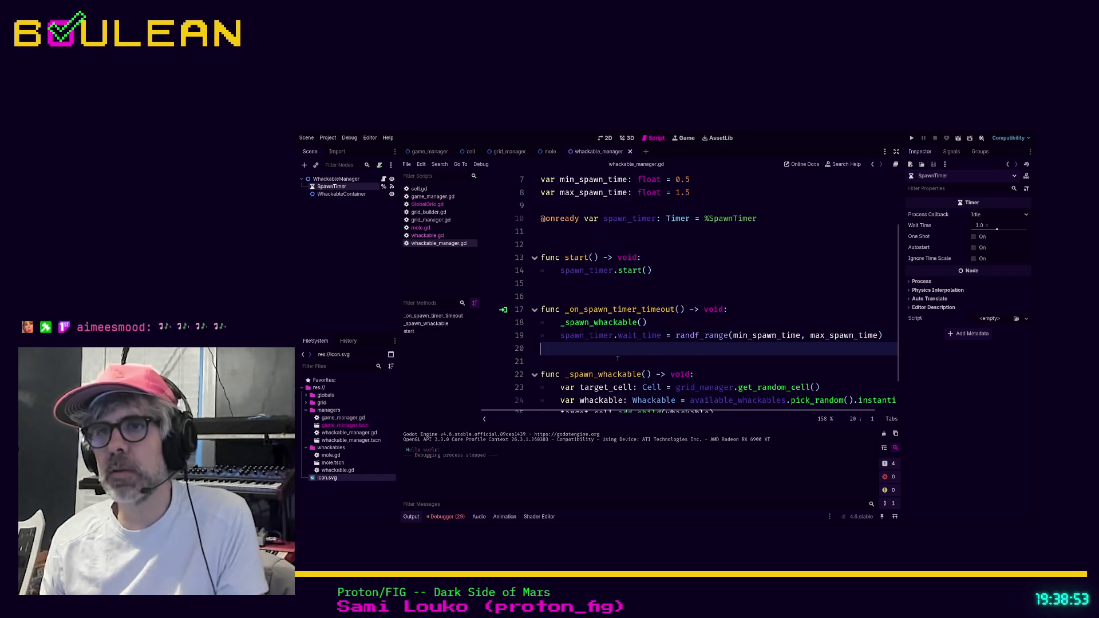
{"action": "key", "text": "Down"}
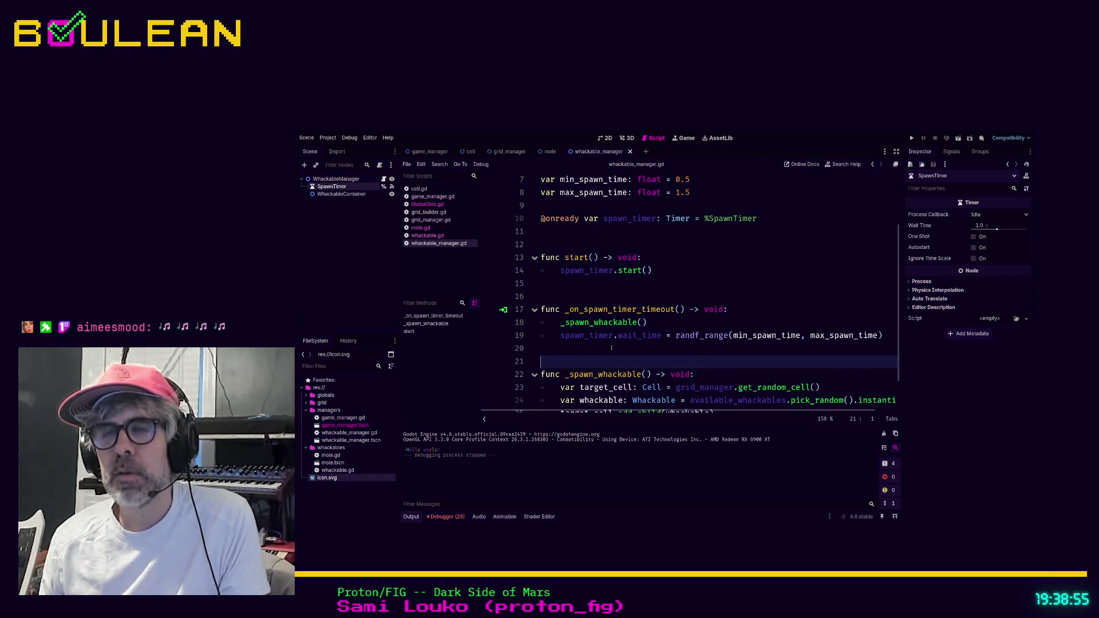
{"action": "scroll", "coordinate": [610, 351], "scroll_direction": "up", "scroll_amount": 1}
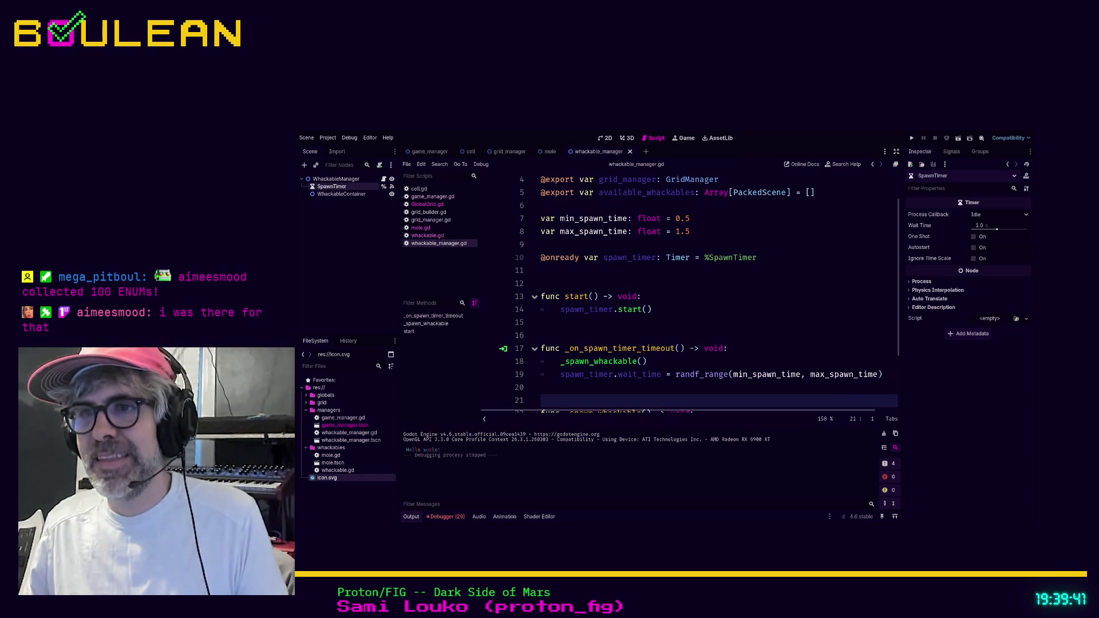
{"action": "left_click", "coordinate": [582, 384]}
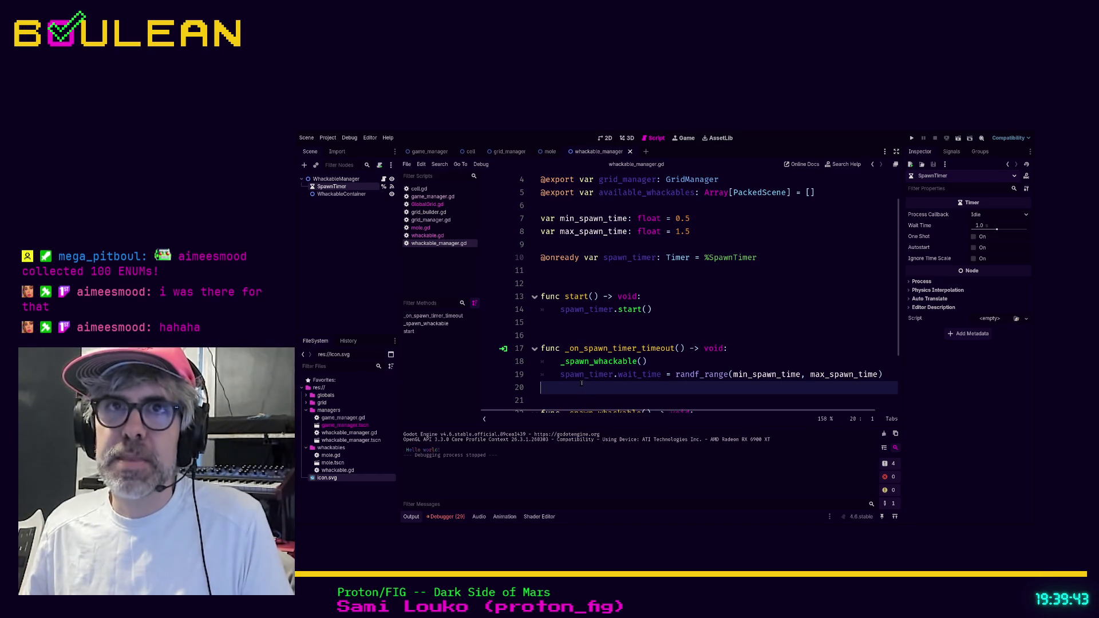